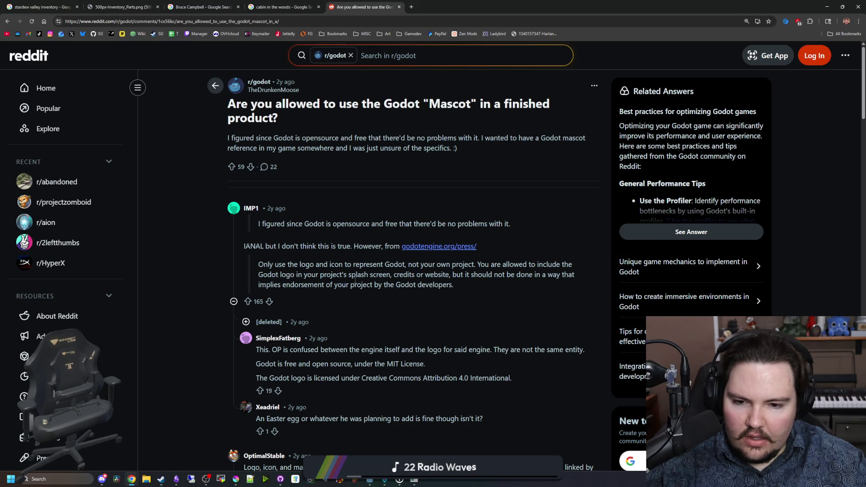
- Open the godotengine.org/press/ link from the top Reddit comment in a new tab
{"action": "scroll", "coordinate": [358, 311], "scroll_direction": "down", "scroll_amount": 1}
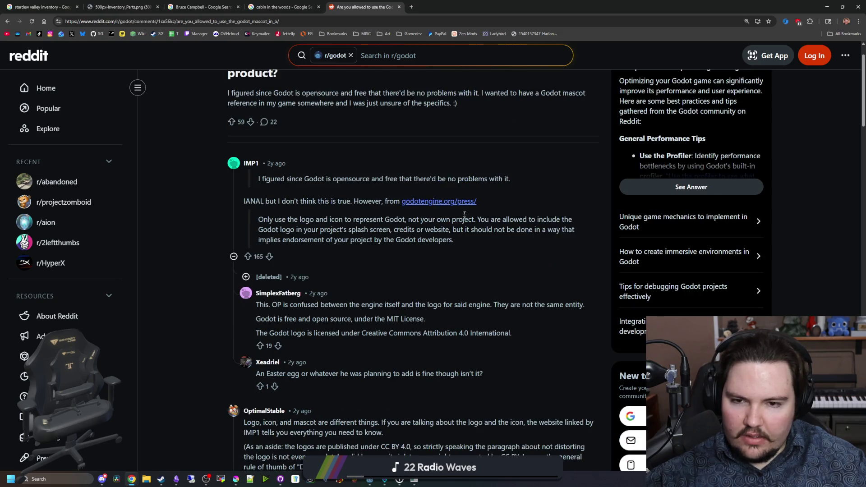
{"action": "left_click", "coordinate": [439, 201]}
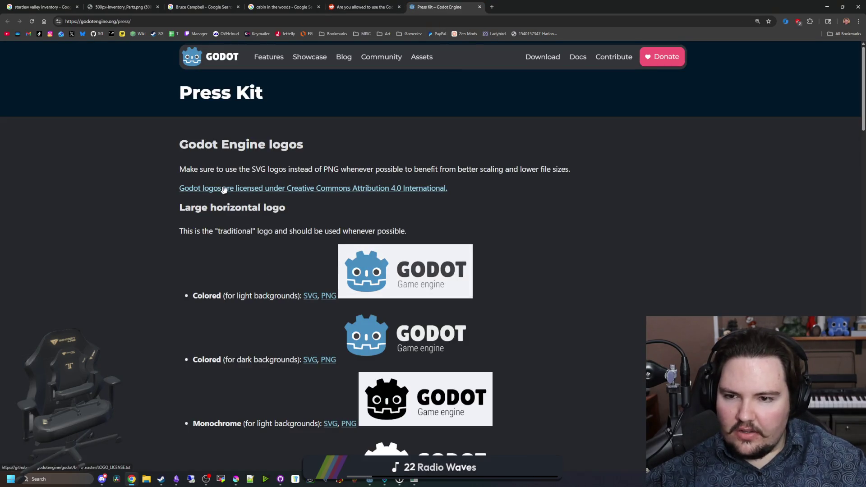
- Open LOGO_LICENSE.txt, copy its CC BY 4.0 licence address and load it in a new tab
{"action": "left_click", "coordinate": [360, 190]}
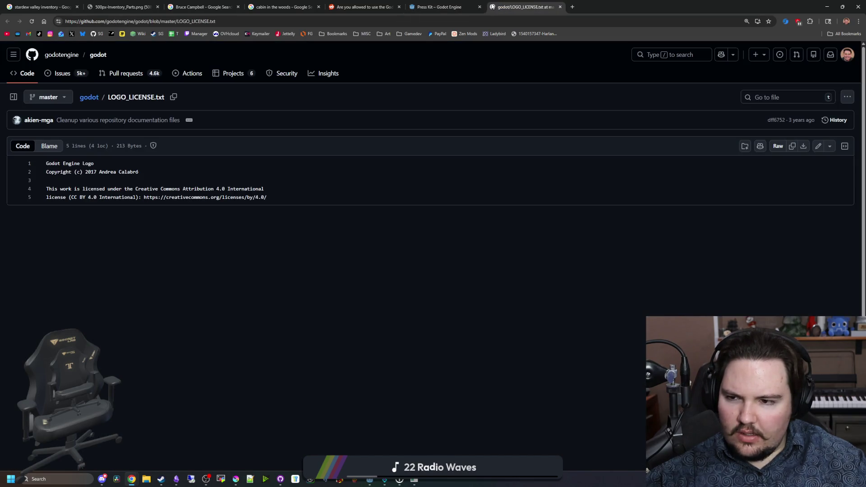
{"action": "left_click_drag", "start_coordinate": [270, 200], "coordinate": [146, 197]}
{"action": "key", "text": "ctrl+c"}
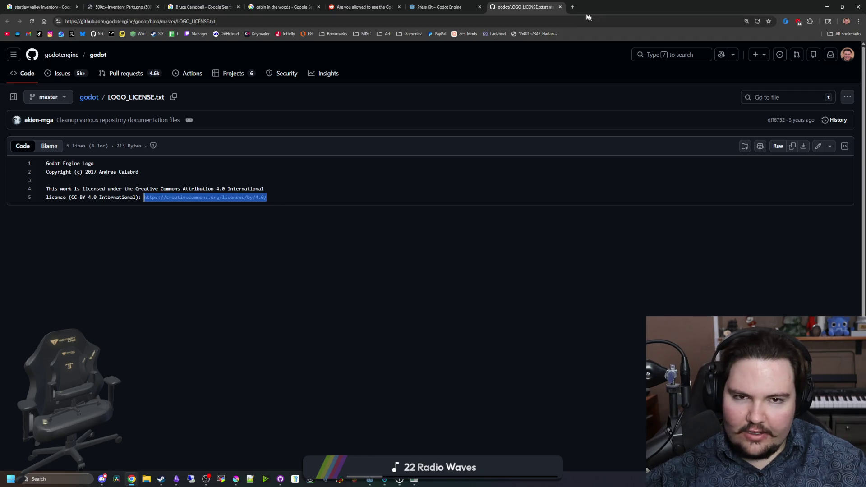
{"action": "left_click", "coordinate": [572, 7]}
{"action": "key", "text": "ctrl+v"}
{"action": "key", "text": "Return"}
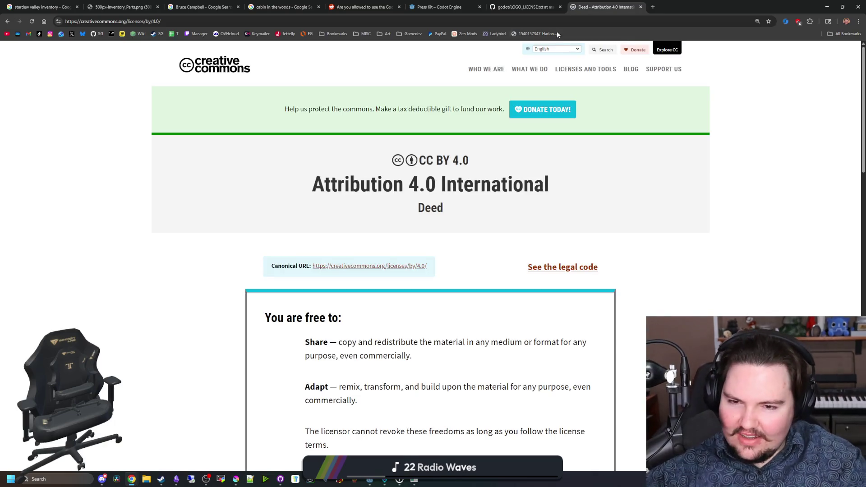
{"action": "scroll", "coordinate": [458, 263], "scroll_direction": "down", "scroll_amount": 2}
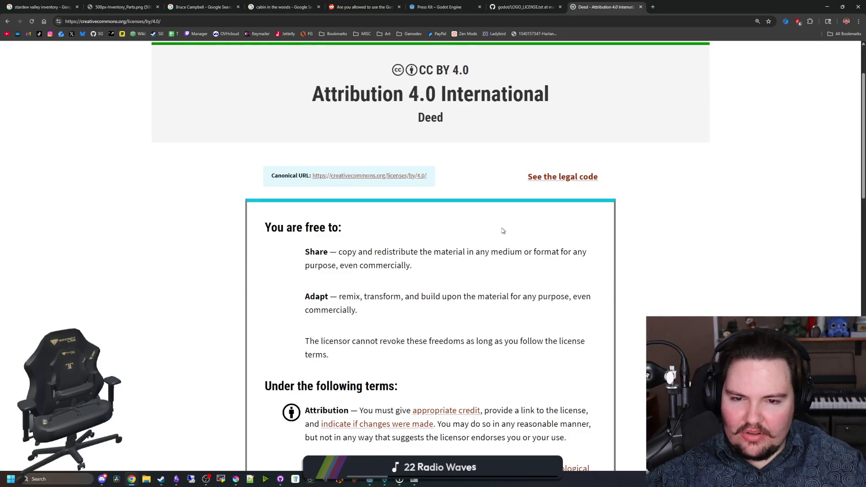
{"action": "left_click_drag", "start_coordinate": [392, 296], "coordinate": [556, 297]}
{"action": "left_click", "coordinate": [414, 260]}
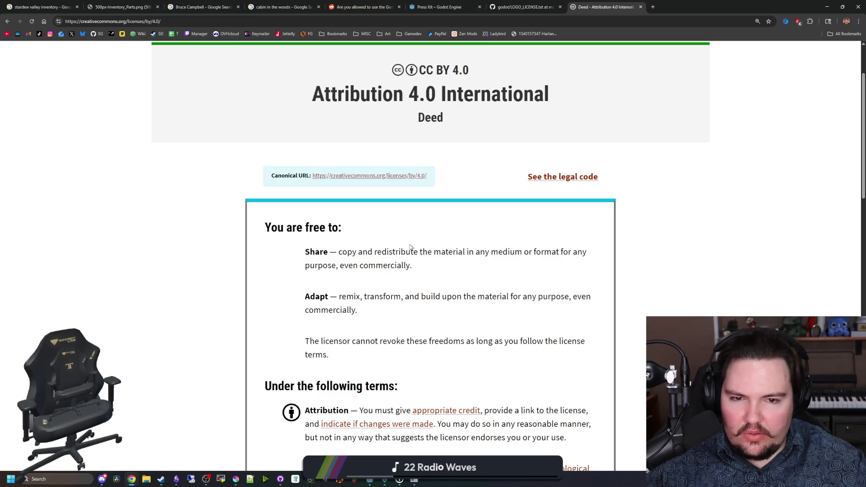
{"action": "scroll", "coordinate": [417, 273], "scroll_direction": "down", "scroll_amount": 3}
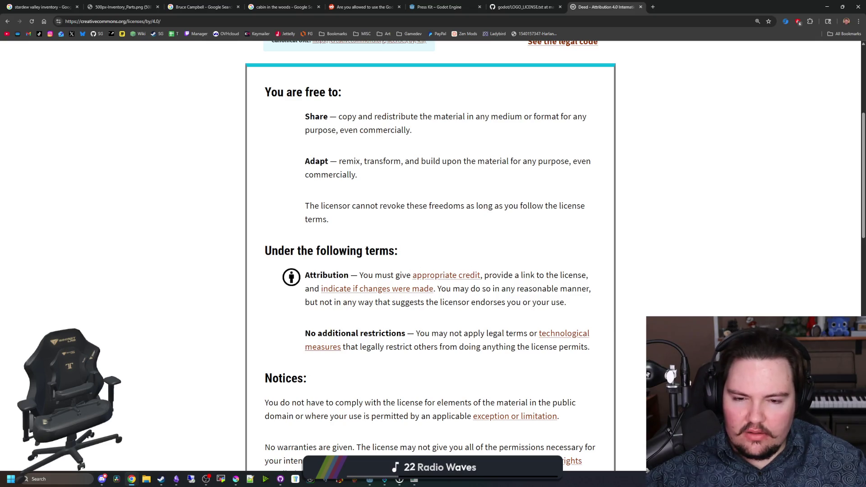
{"action": "scroll", "coordinate": [431, 253], "scroll_direction": "down", "scroll_amount": 3}
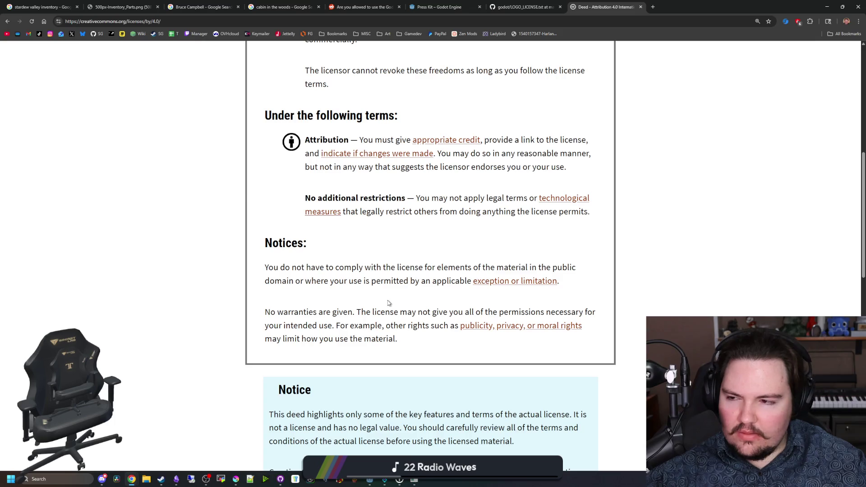
{"action": "scroll", "coordinate": [388, 303], "scroll_direction": "up", "scroll_amount": 8}
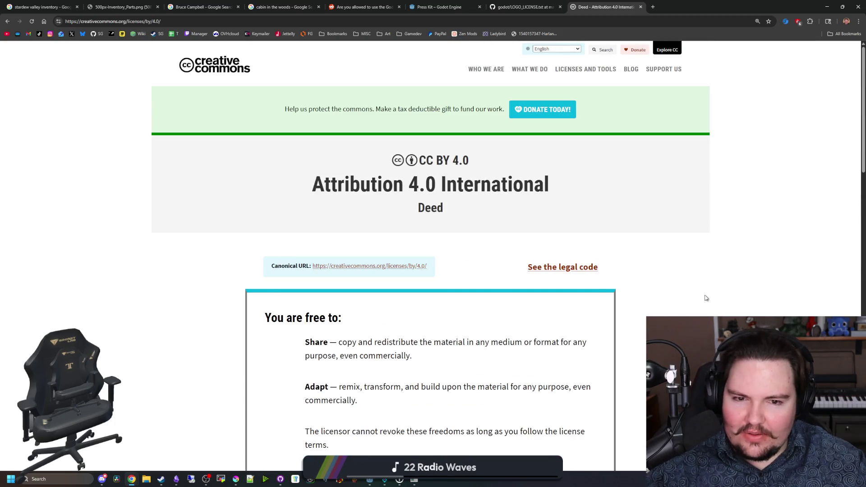
{"action": "scroll", "coordinate": [522, 246], "scroll_direction": "down", "scroll_amount": 4}
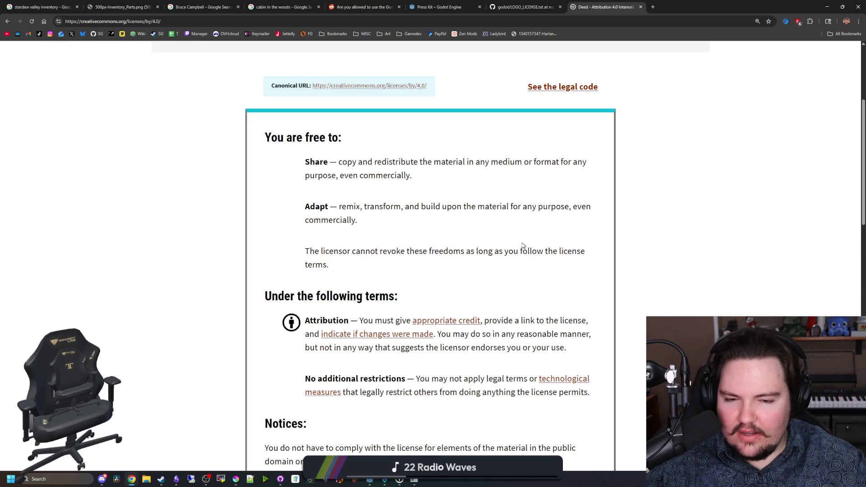
{"action": "key", "text": "alt+Tab"}
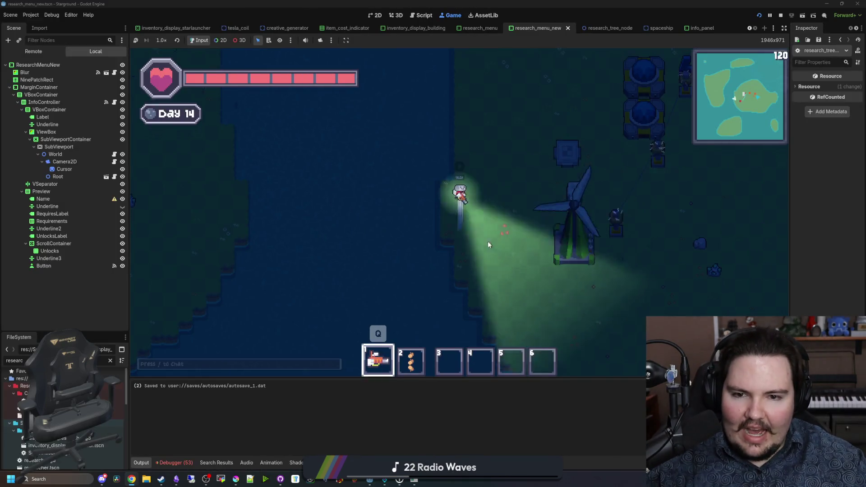
- Choose Godot Plush from the Building Menu and place six of them around the player
{"action": "key", "text": "b"}
{"action": "scroll", "coordinate": [477, 252], "scroll_direction": "up", "scroll_amount": 2}
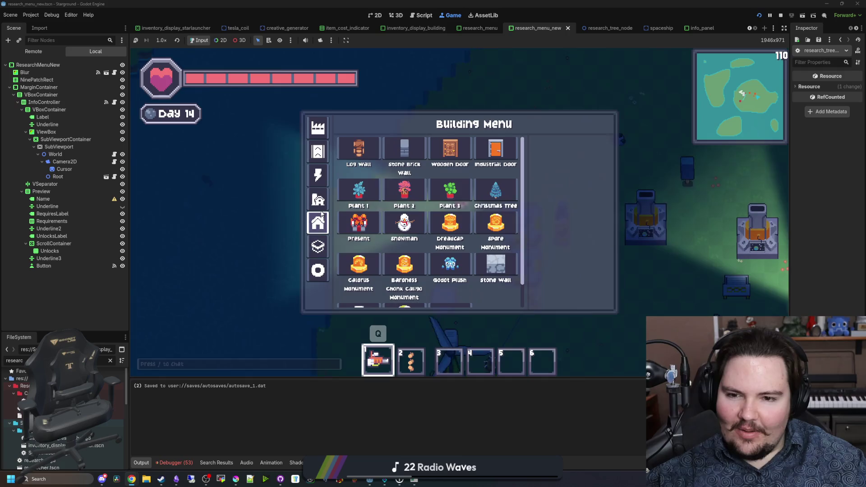
{"action": "left_click", "coordinate": [473, 268]}
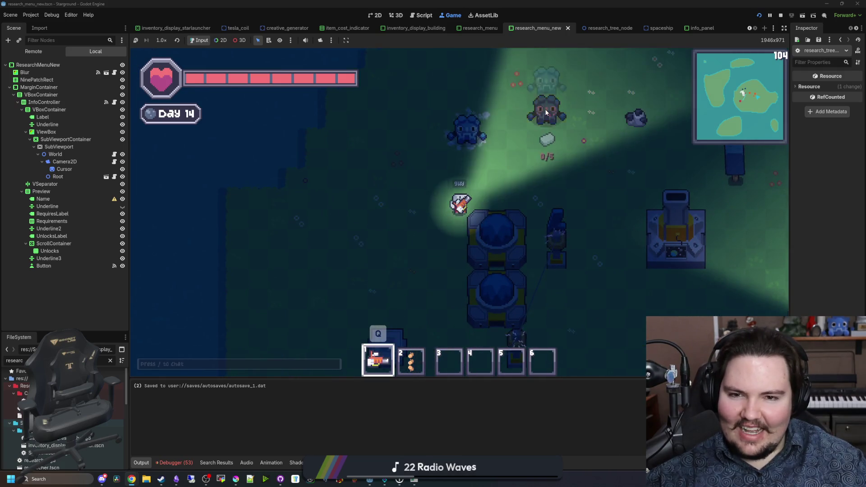
{"action": "left_click", "coordinate": [435, 102]}
{"action": "left_click", "coordinate": [505, 93]}
{"action": "left_click", "coordinate": [573, 83]}
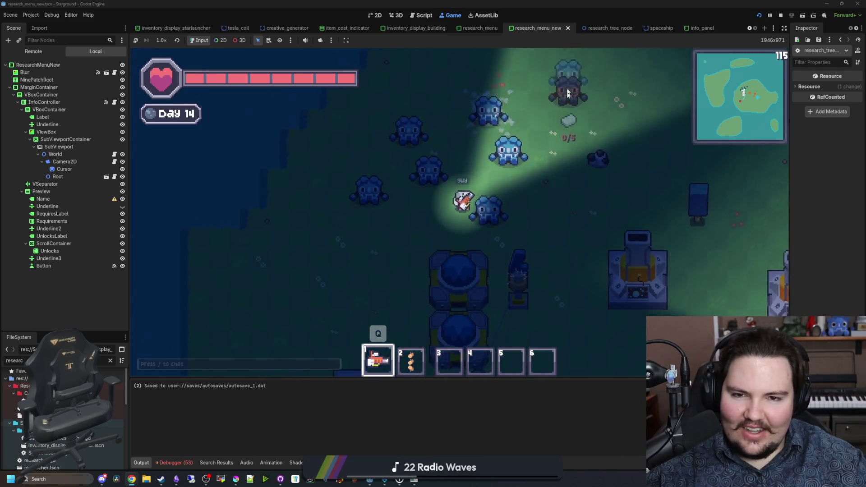
{"action": "left_click", "coordinate": [543, 171]}
{"action": "left_click", "coordinate": [482, 214]}
{"action": "left_click", "coordinate": [606, 137]}
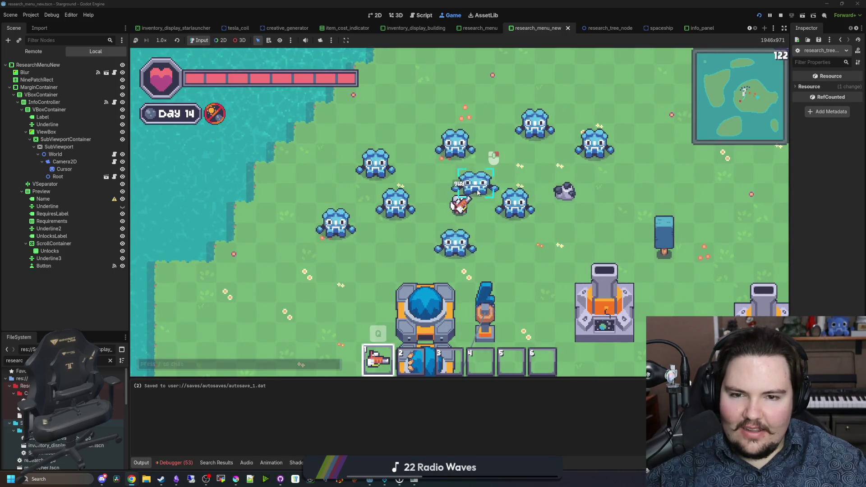
- Walk the player around, then return to the Creative Commons deed in the browser
{"action": "key", "text": "w"}
{"action": "scroll", "coordinate": [519, 181], "scroll_direction": "down", "scroll_amount": 3}
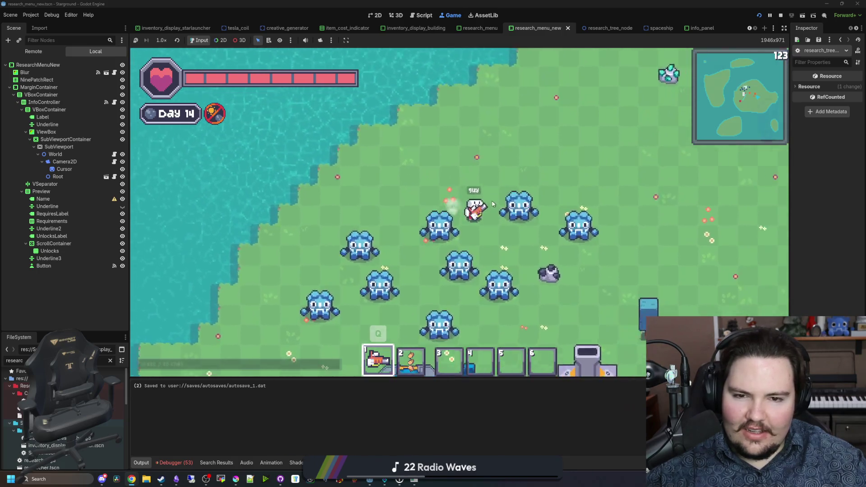
{"action": "scroll", "coordinate": [500, 210], "scroll_direction": "down", "scroll_amount": 1}
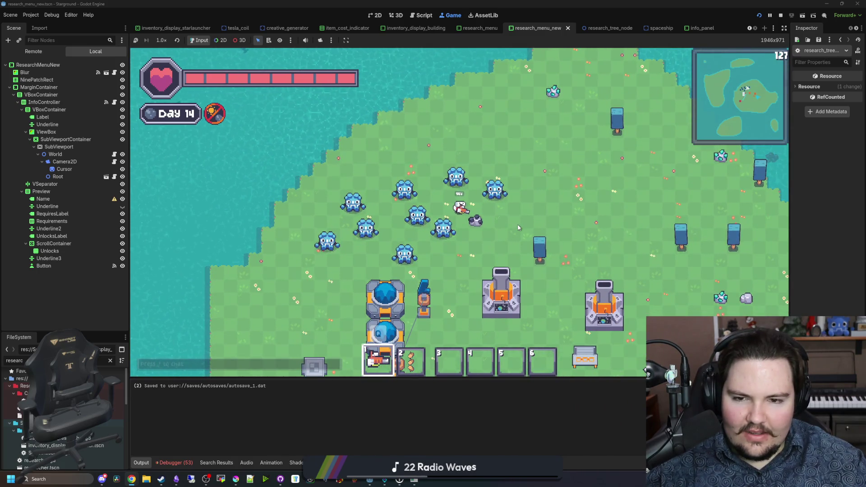
{"action": "key", "text": "s"}
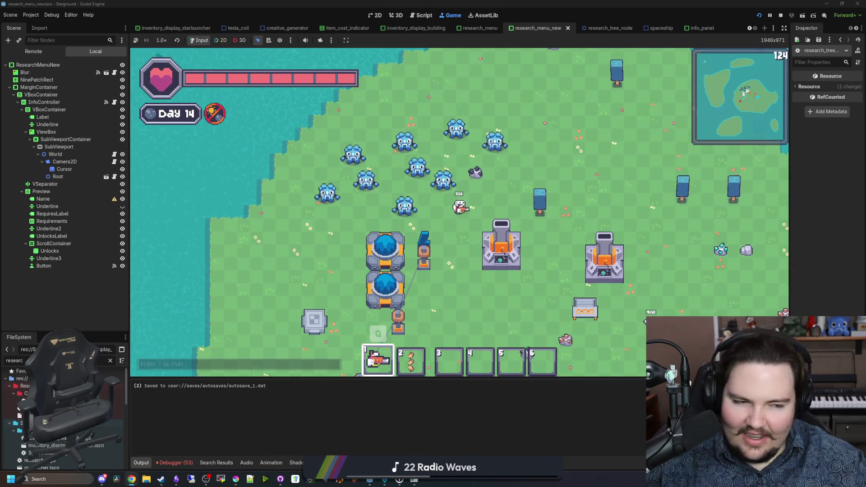
{"action": "key", "text": "a"}
{"action": "key", "text": "alt+Tab"}
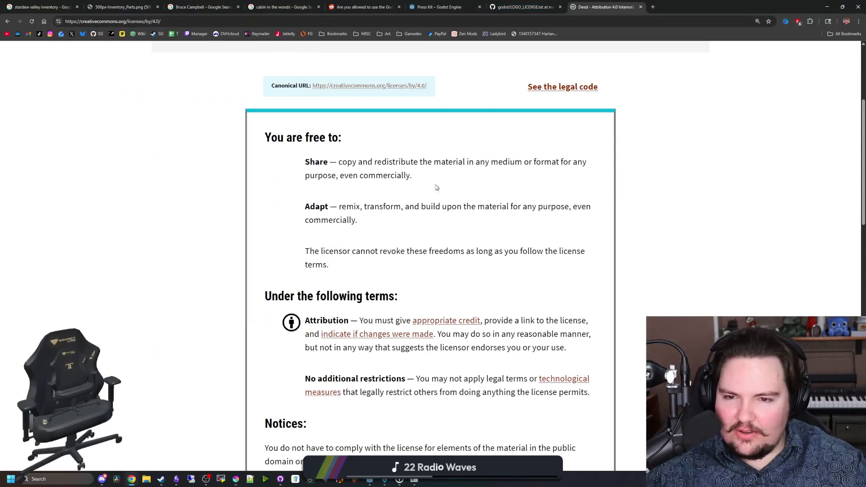
{"action": "scroll", "coordinate": [371, 278], "scroll_direction": "down", "scroll_amount": 5}
{"action": "scroll", "coordinate": [353, 244], "scroll_direction": "down", "scroll_amount": 5}
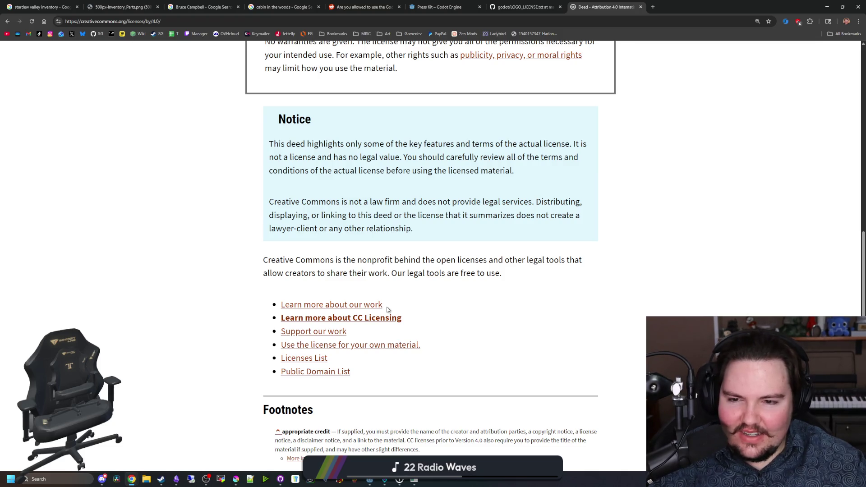
{"action": "scroll", "coordinate": [315, 287], "scroll_direction": "down", "scroll_amount": 3}
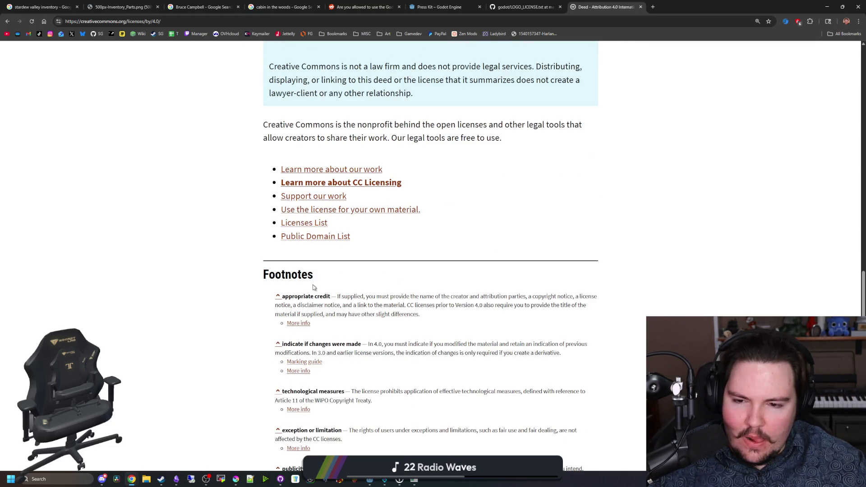
{"action": "scroll", "coordinate": [314, 287], "scroll_direction": "down", "scroll_amount": 4}
{"action": "scroll", "coordinate": [313, 283], "scroll_direction": "up", "scroll_amount": 20}
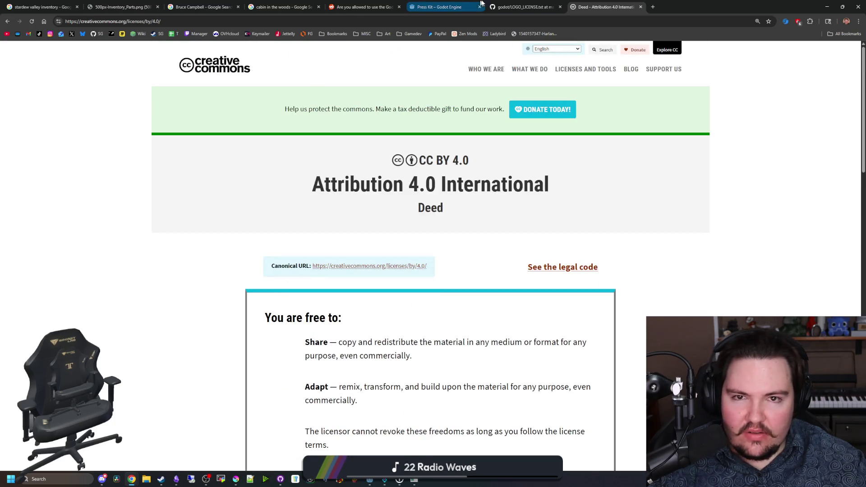
- Switch to the Press Kit tab and scroll through the logos and icons sections and back up
{"action": "left_click", "coordinate": [525, 7]}
{"action": "left_click", "coordinate": [455, 9]}
{"action": "scroll", "coordinate": [303, 293], "scroll_direction": "down", "scroll_amount": 4}
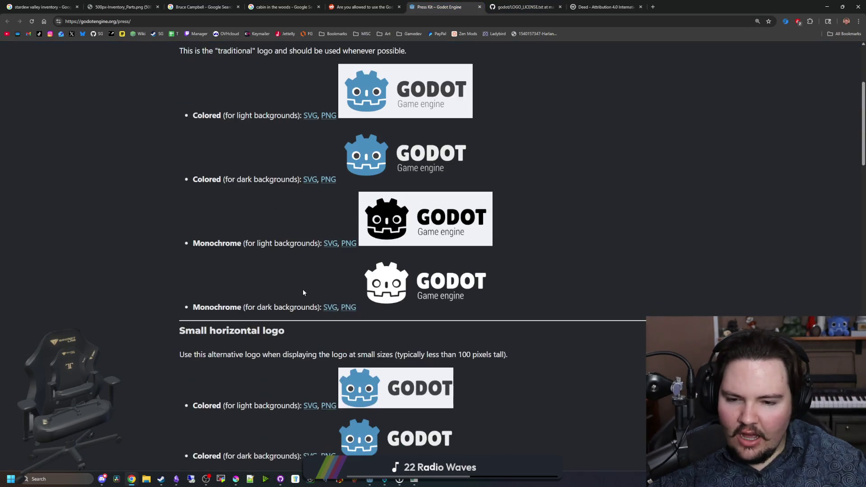
{"action": "scroll", "coordinate": [362, 255], "scroll_direction": "down", "scroll_amount": 8}
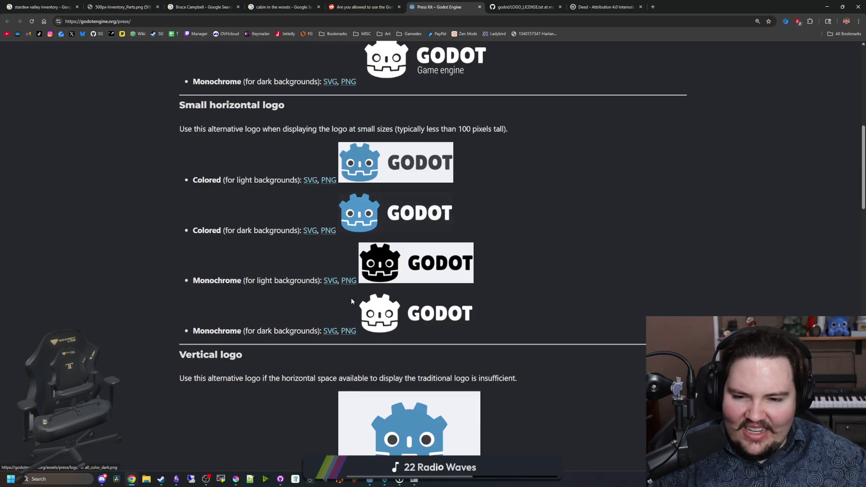
{"action": "scroll", "coordinate": [407, 280], "scroll_direction": "down", "scroll_amount": 16}
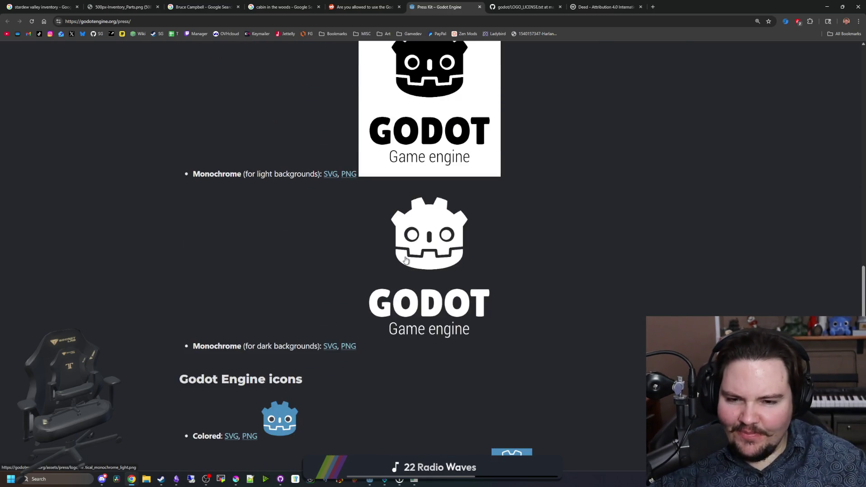
{"action": "scroll", "coordinate": [405, 260], "scroll_direction": "down", "scroll_amount": 3}
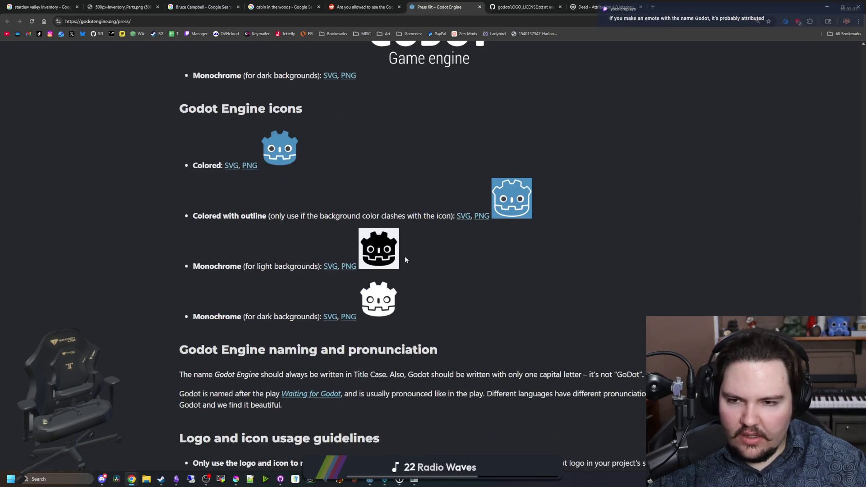
{"action": "scroll", "coordinate": [478, 219], "scroll_direction": "down", "scroll_amount": 4}
{"action": "scroll", "coordinate": [496, 253], "scroll_direction": "up", "scroll_amount": 6}
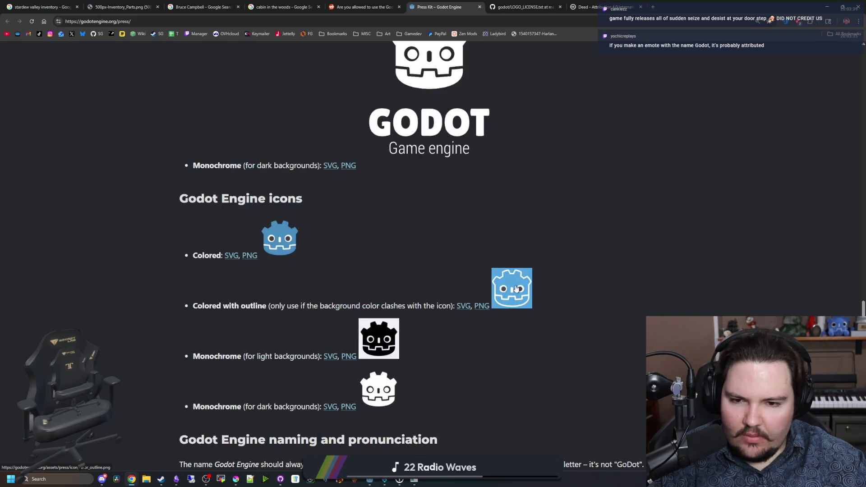
{"action": "scroll", "coordinate": [509, 283], "scroll_direction": "up", "scroll_amount": 4}
{"action": "scroll", "coordinate": [509, 283], "scroll_direction": "up", "scroll_amount": 20}
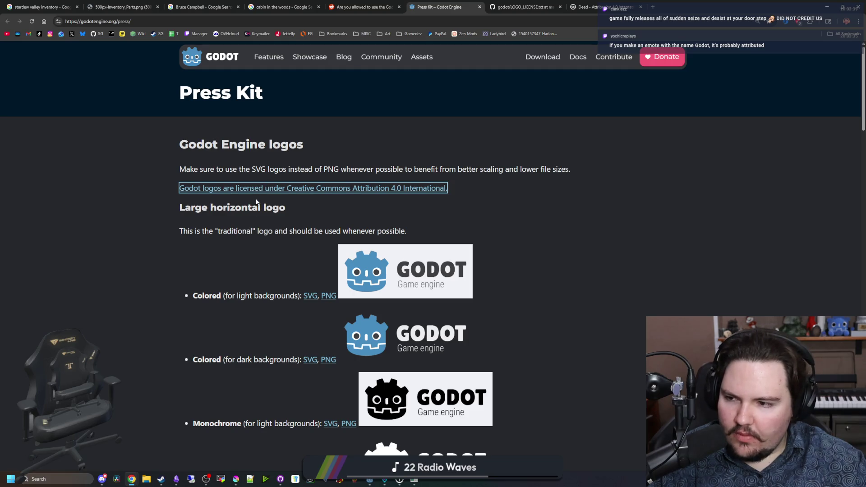
- Clear focus from the logo licence link and return to the Godot editor
{"action": "left_click", "coordinate": [149, 233]}
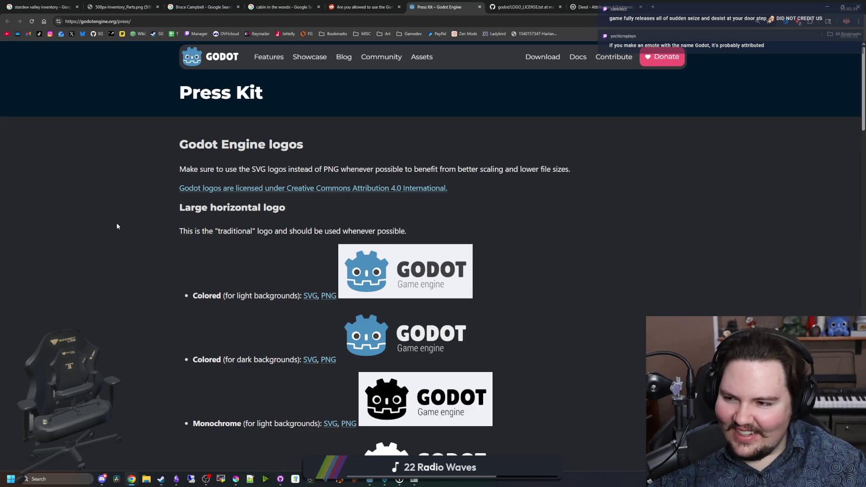
{"action": "mouse_move", "coordinate": [393, 55]}
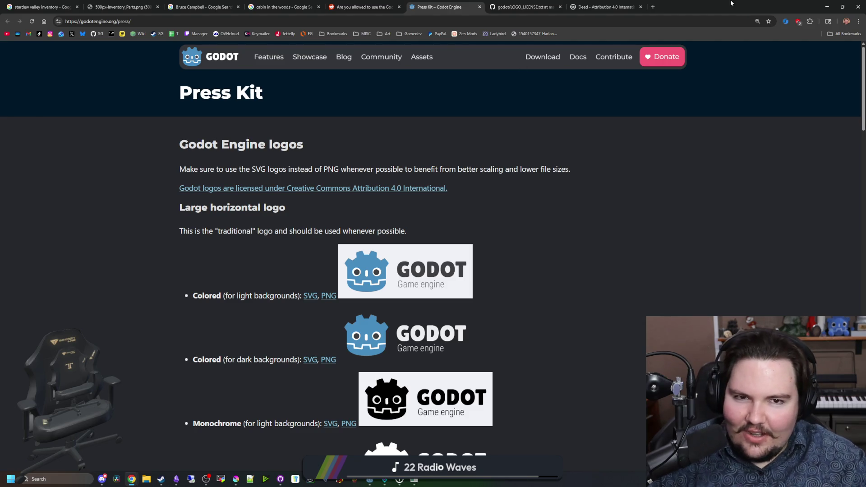
{"action": "key", "text": "alt+Tab"}
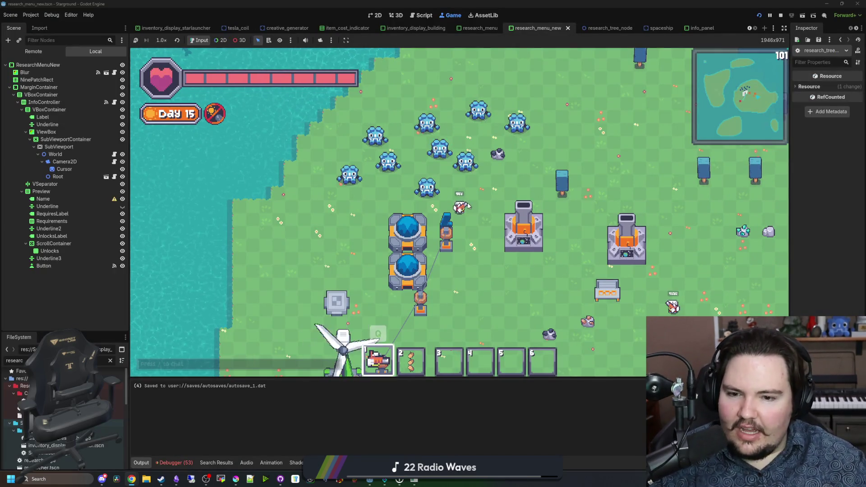
{"action": "scroll", "coordinate": [472, 237], "scroll_direction": "up", "scroll_amount": 2}
{"action": "key", "text": "r"}
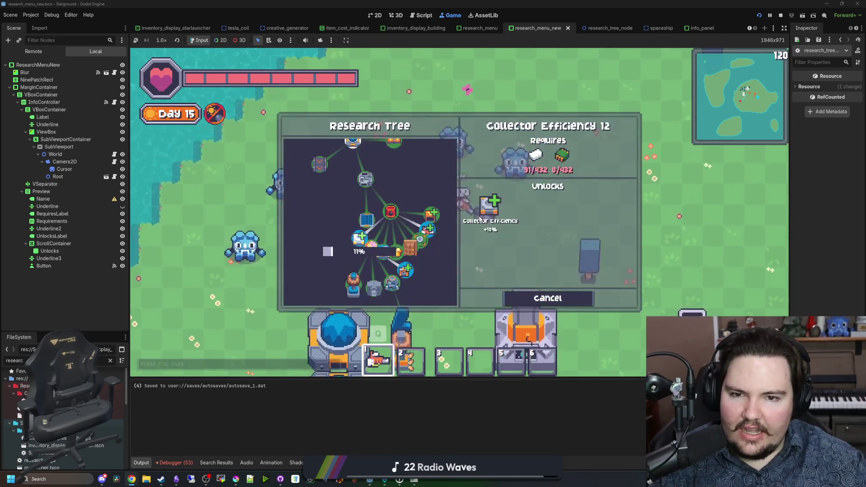
{"action": "key", "text": "Escape"}
{"action": "key", "text": "b"}
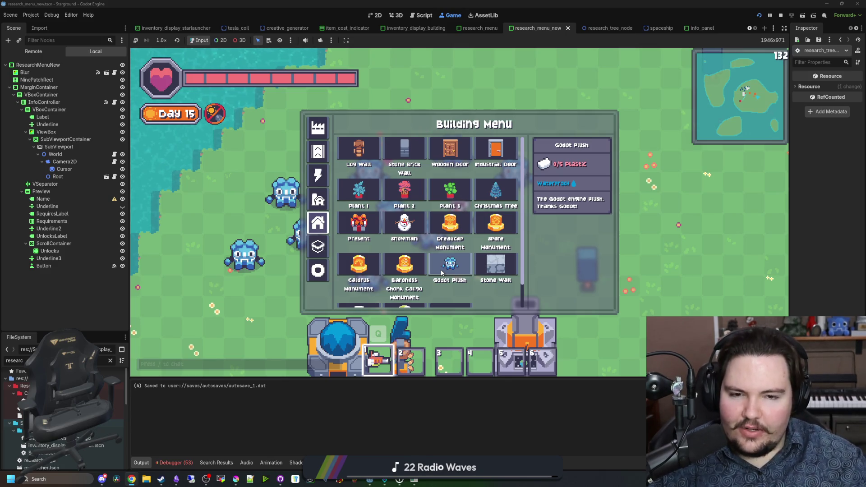
{"action": "key", "text": "Escape"}
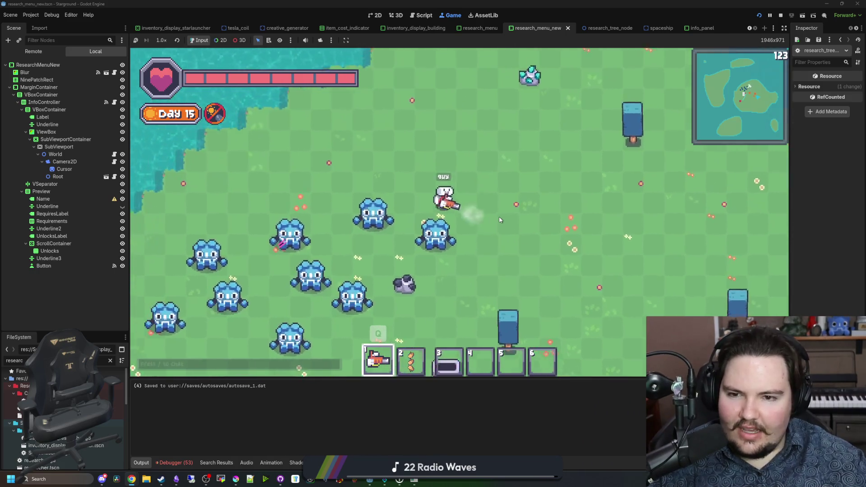
{"action": "key", "text": "a"}
{"action": "key", "text": "s"}
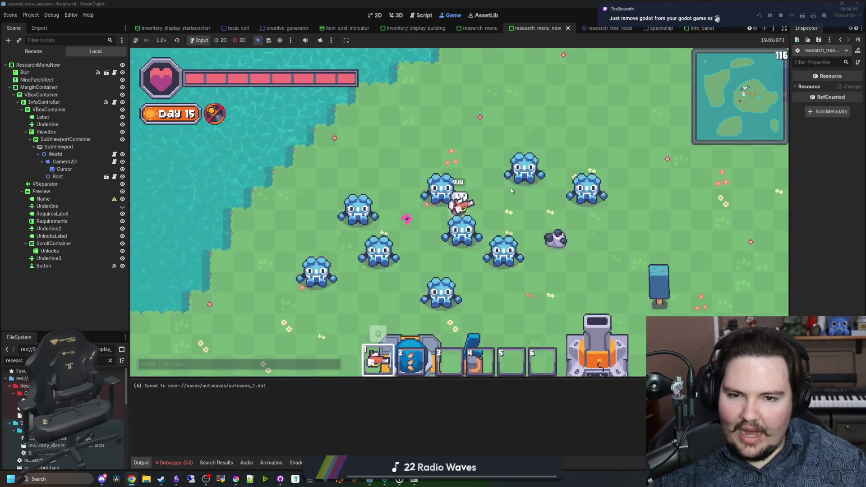
{"action": "key", "text": "a"}
{"action": "key", "text": "s"}
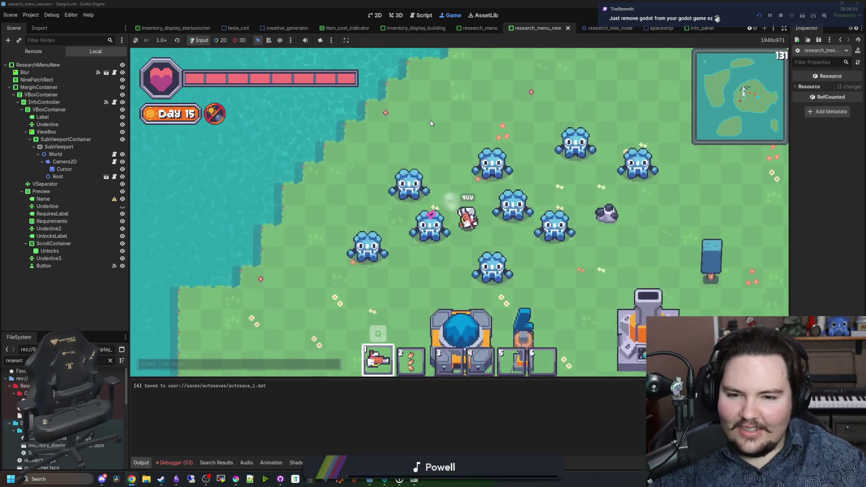
{"action": "key", "text": "s"}
{"action": "key", "text": "d"}
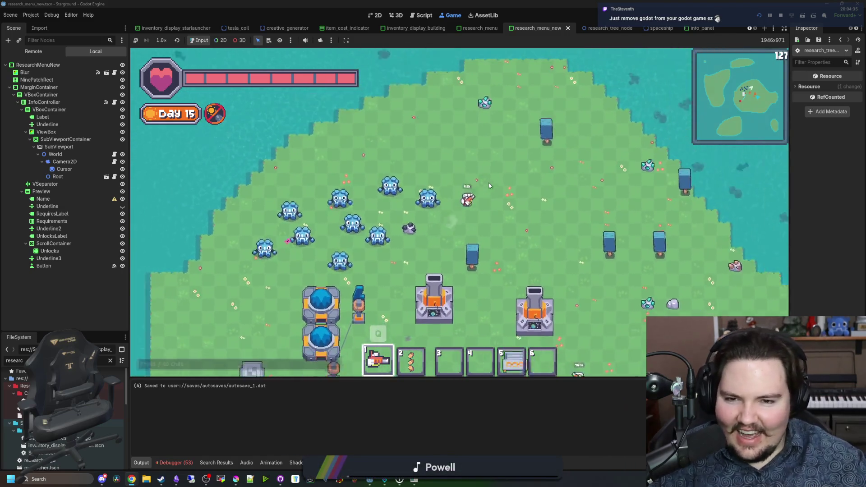
{"action": "key", "text": "s"}
{"action": "key", "text": "d"}
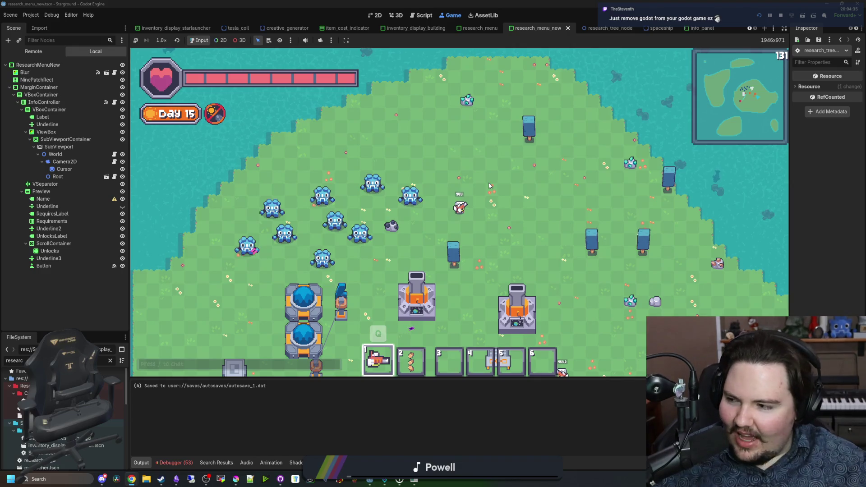
{"action": "scroll", "coordinate": [451, 194], "scroll_direction": "down", "scroll_amount": 2}
{"action": "scroll", "coordinate": [428, 198], "scroll_direction": "up", "scroll_amount": 2}
{"action": "scroll", "coordinate": [405, 201], "scroll_direction": "up", "scroll_amount": 2}
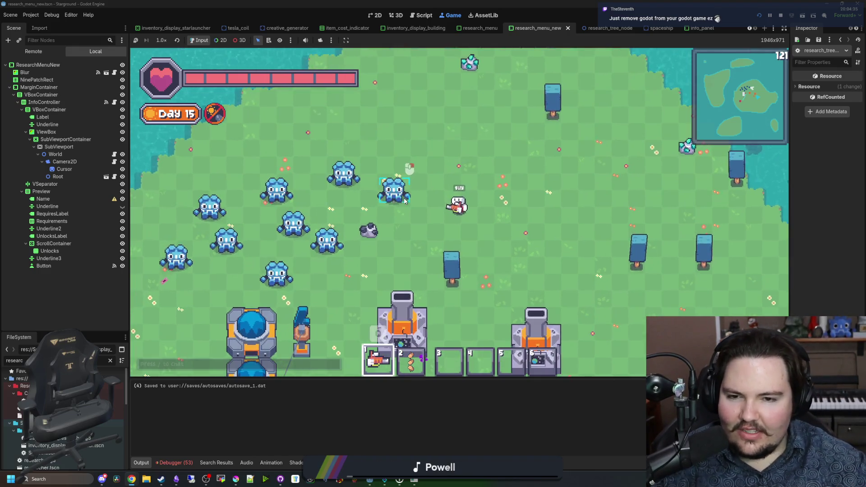
{"action": "key", "text": "a"}
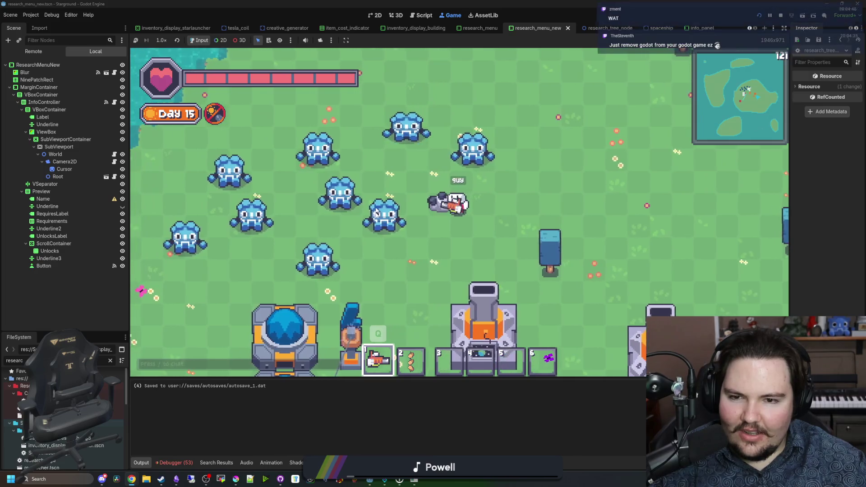
{"action": "key", "text": "w"}
{"action": "key", "text": "a"}
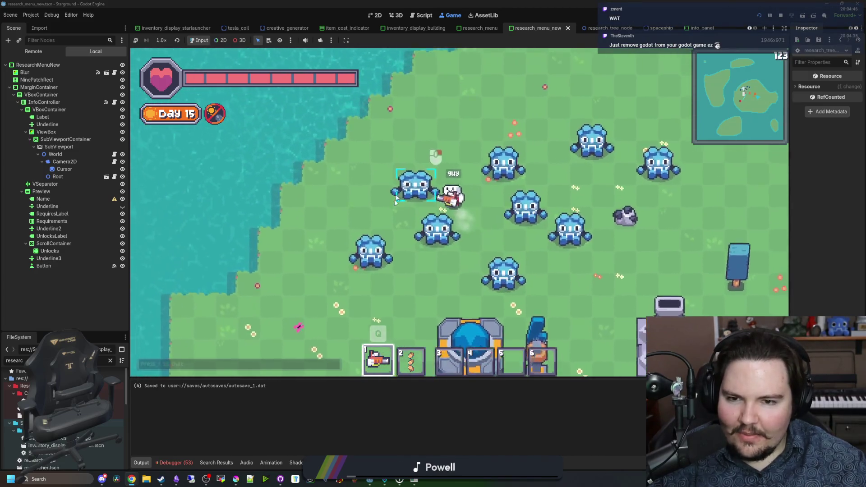
{"action": "key", "text": "w"}
{"action": "key", "text": "a"}
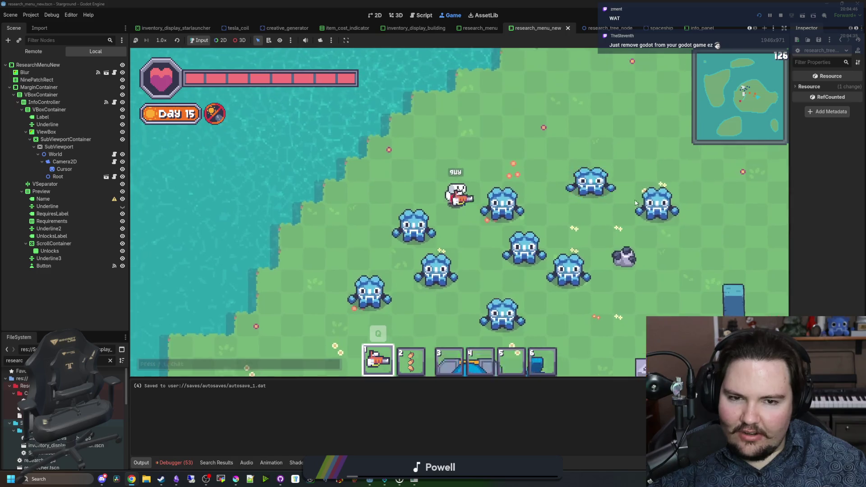
{"action": "key", "text": "d"}
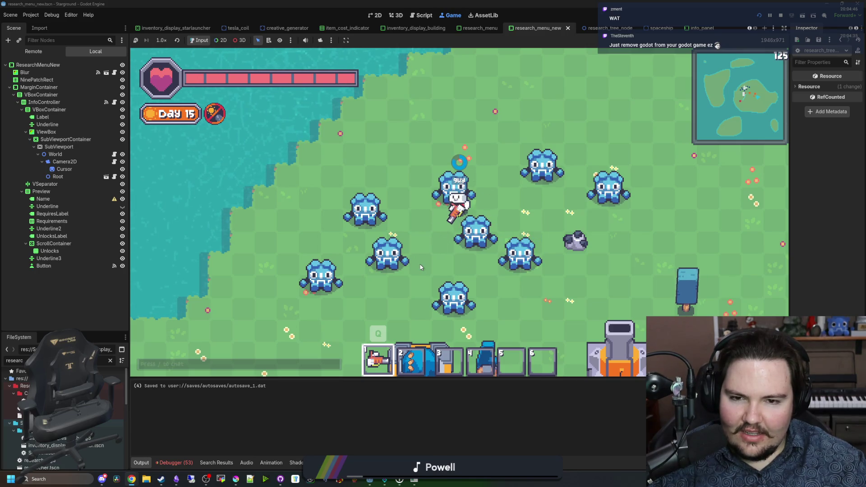
{"action": "key", "text": "d"}
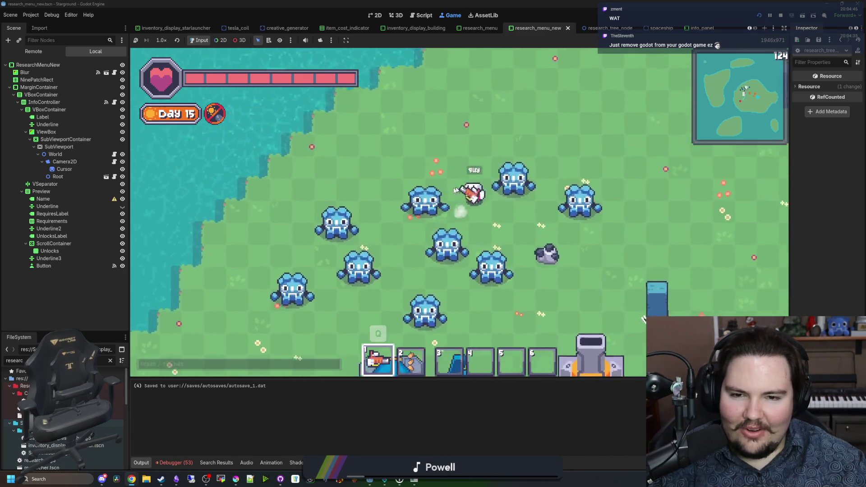
{"action": "key", "text": "a"}
{"action": "key", "text": "s"}
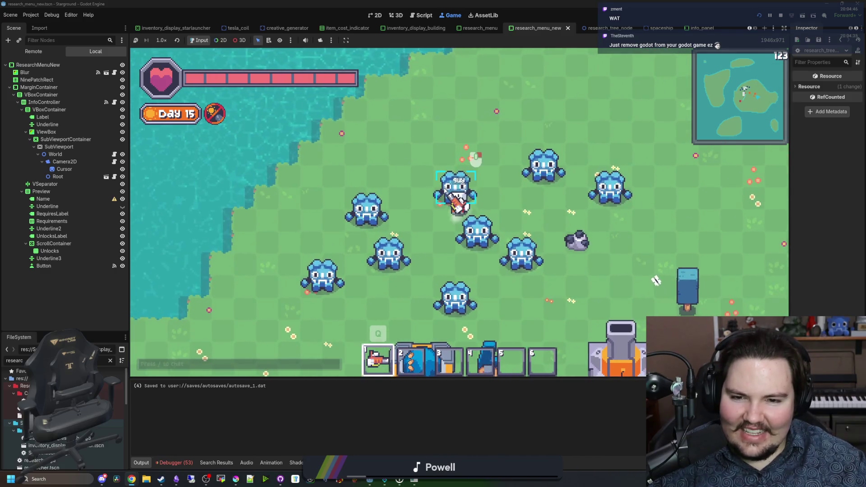
{"action": "key", "text": "d"}
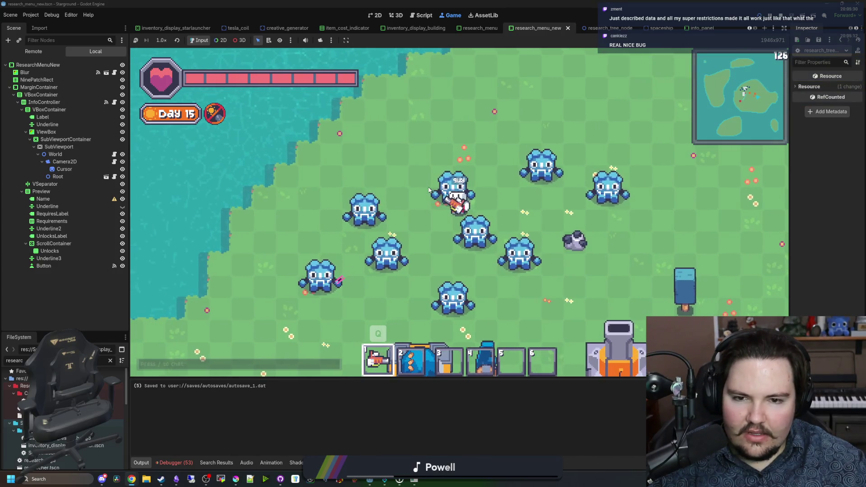
- Attack the enemies beside the player, then walk up and to the right
{"action": "left_click", "coordinate": [393, 210]}
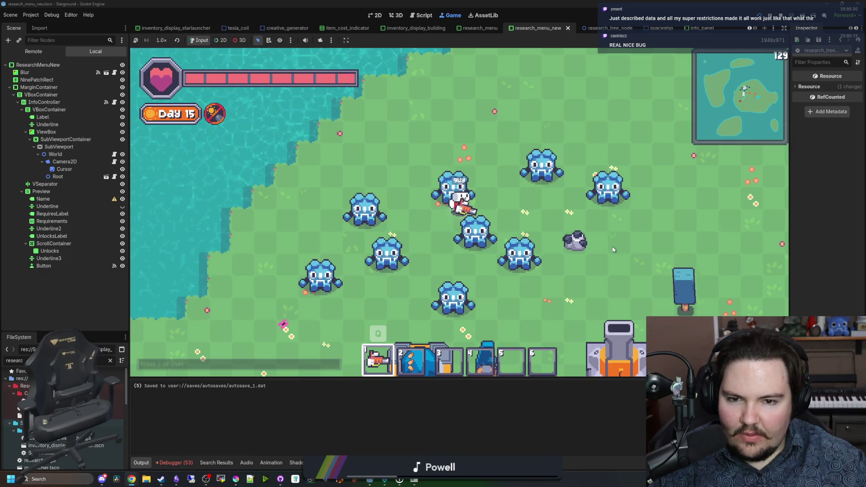
{"action": "left_click", "coordinate": [365, 194]}
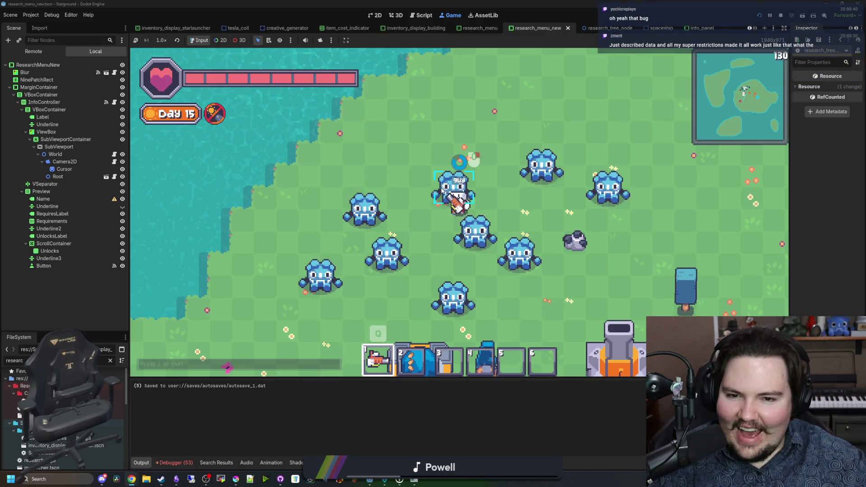
{"action": "key", "text": "w"}
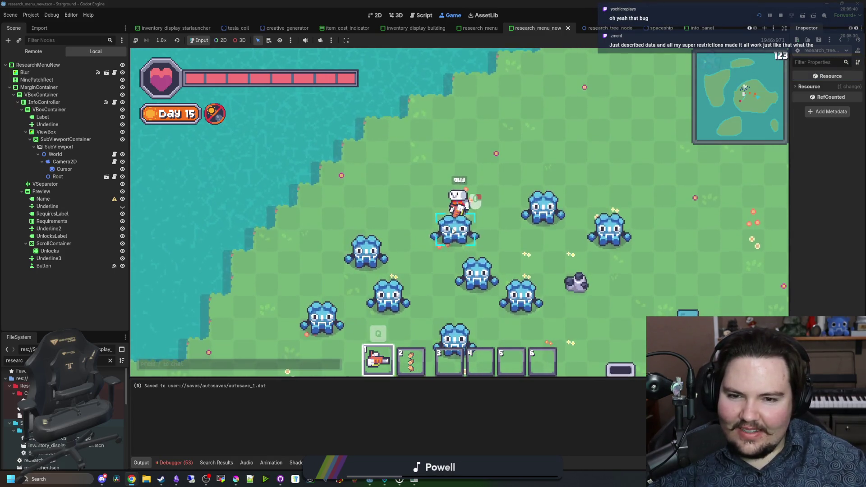
{"action": "key", "text": "d"}
{"action": "key", "text": "s"}
{"action": "key", "text": "d"}
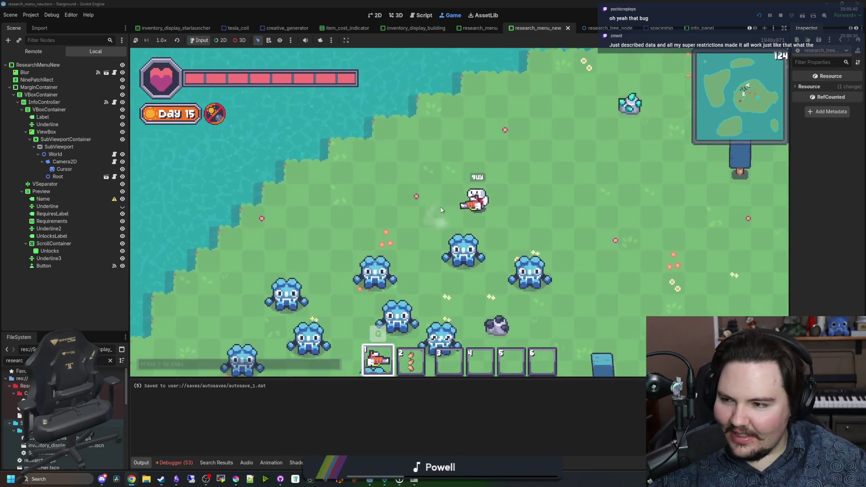
- Walk the player around and open the Building Menu listing Godot Plush and Stone Wall
{"action": "key", "text": "w"}
{"action": "key", "text": "a"}
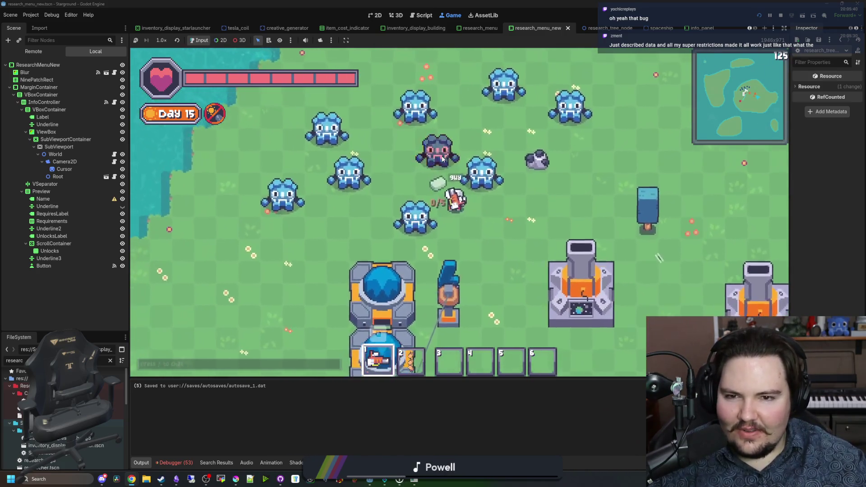
{"action": "key", "text": "d"}
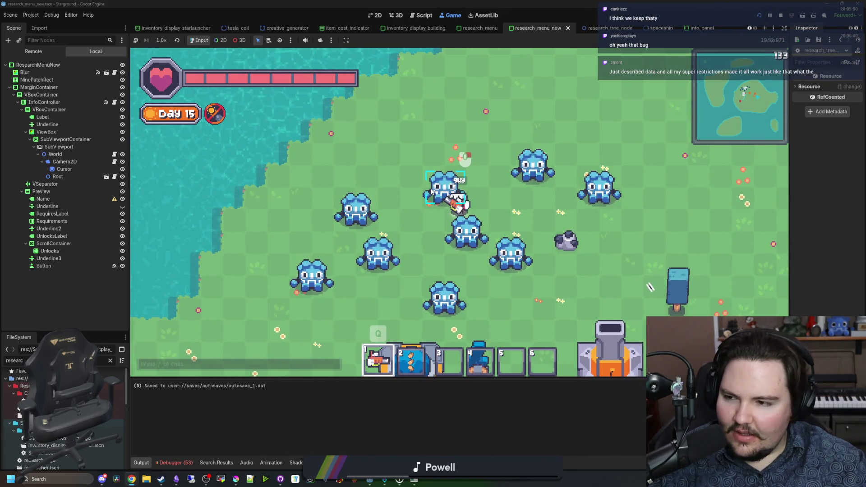
{"action": "key", "text": "a"}
{"action": "key", "text": "w"}
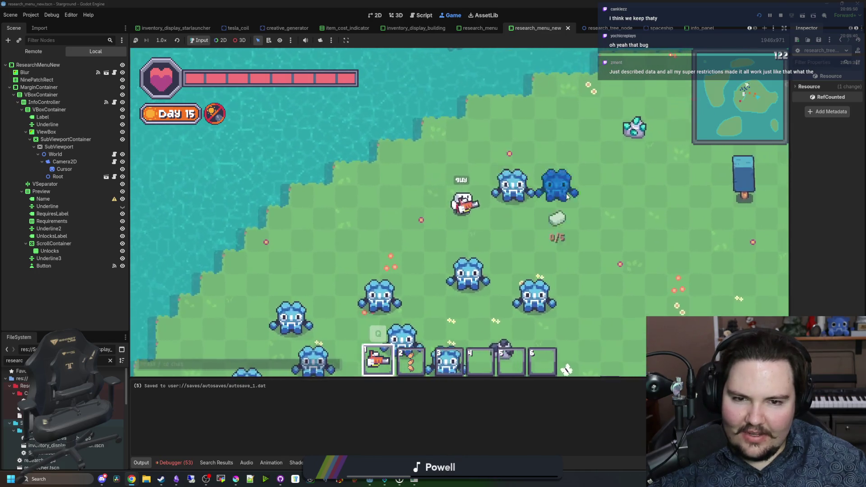
{"action": "key", "text": "b"}
{"action": "key", "text": "d"}
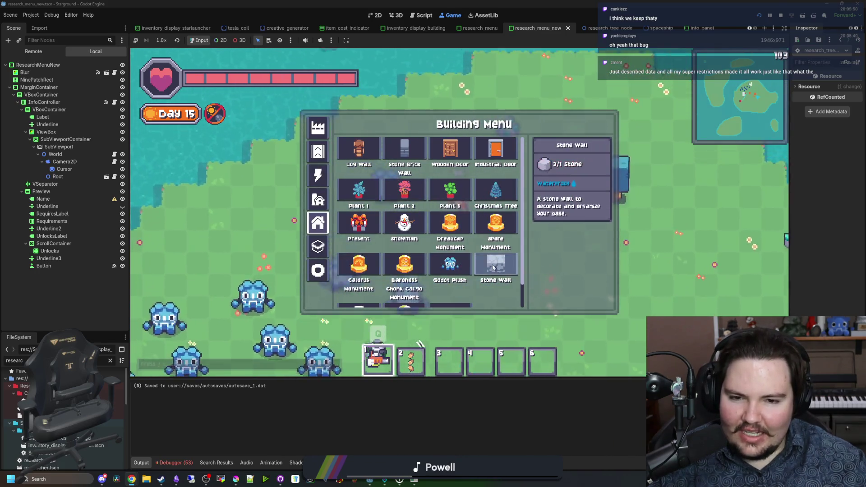
{"action": "left_click", "coordinate": [391, 238]}
{"action": "left_click_drag", "start_coordinate": [391, 238], "coordinate": [487, 230]}
{"action": "key", "text": "a"}
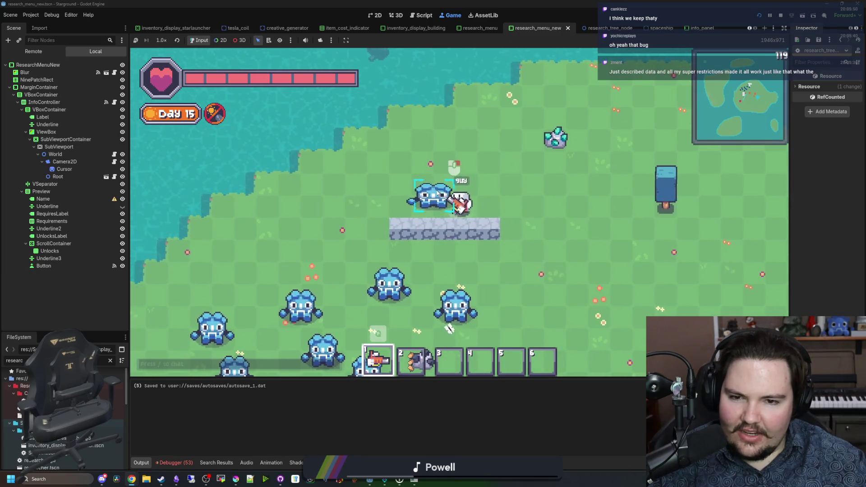
{"action": "key", "text": "d"}
{"action": "mouse_move", "coordinate": [447, 228]}
{"action": "left_mouse_down"}
{"action": "mouse_move", "coordinate": [363, 223]}
{"action": "mouse_move", "coordinate": [374, 219]}
{"action": "left_mouse_up"}
{"action": "key", "text": "b"}
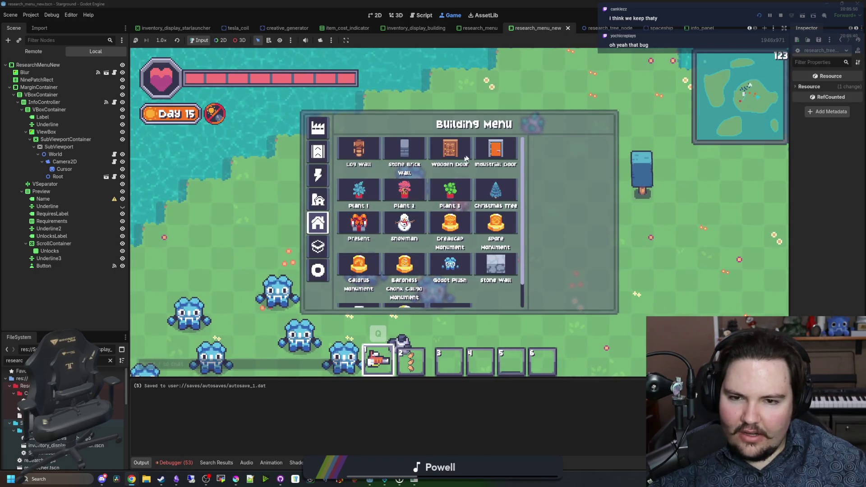
{"action": "left_click", "coordinate": [495, 192]}
{"action": "left_click", "coordinate": [433, 221]}
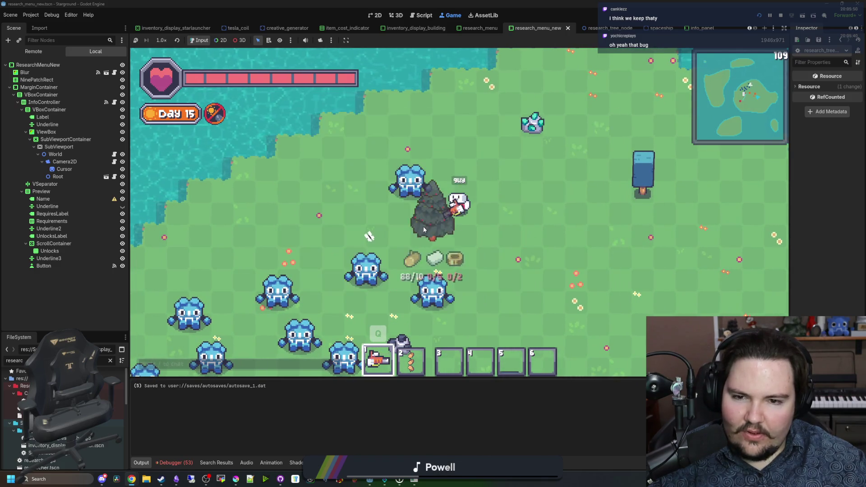
{"action": "key", "text": "a"}
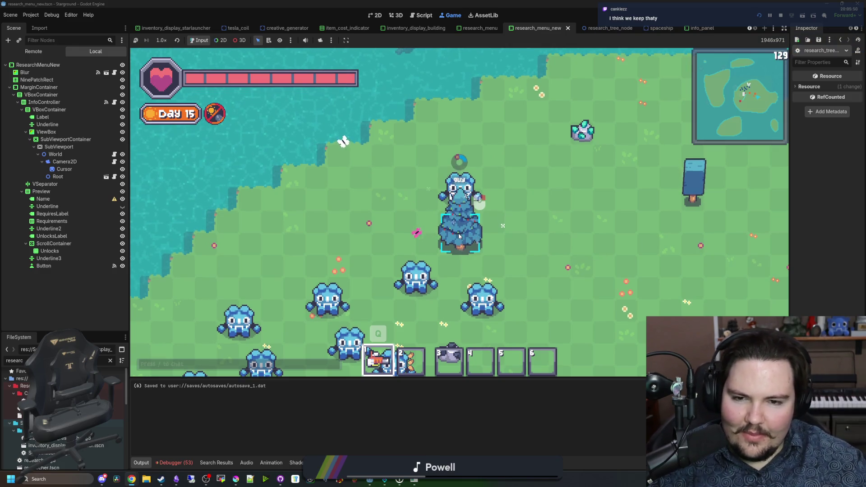
{"action": "key", "text": "s"}
{"action": "key", "text": "d"}
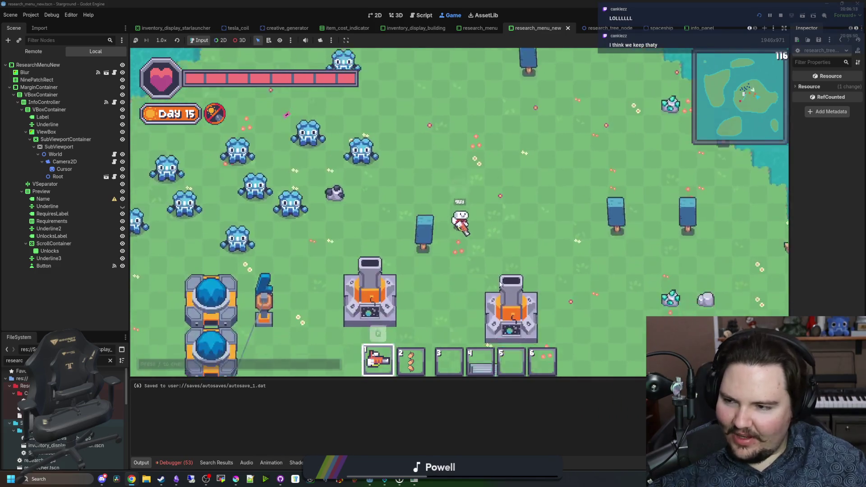
{"action": "key", "text": "w"}
{"action": "key", "text": "a"}
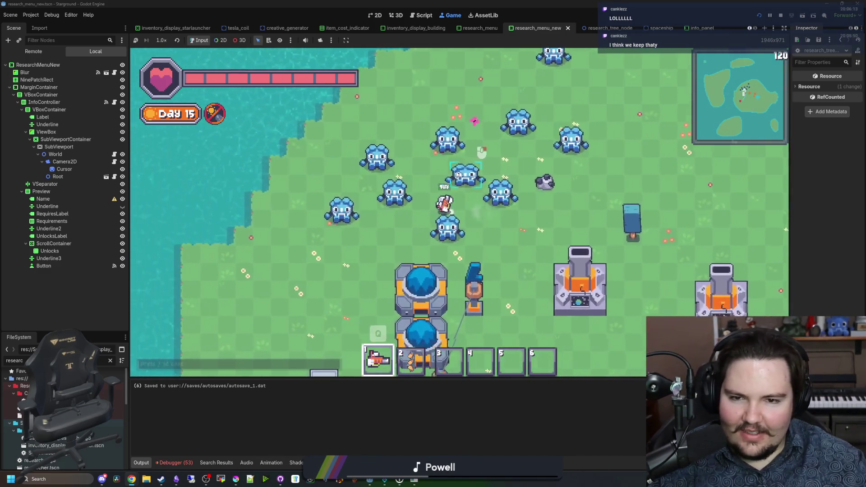
{"action": "key", "text": "s"}
{"action": "key", "text": "w"}
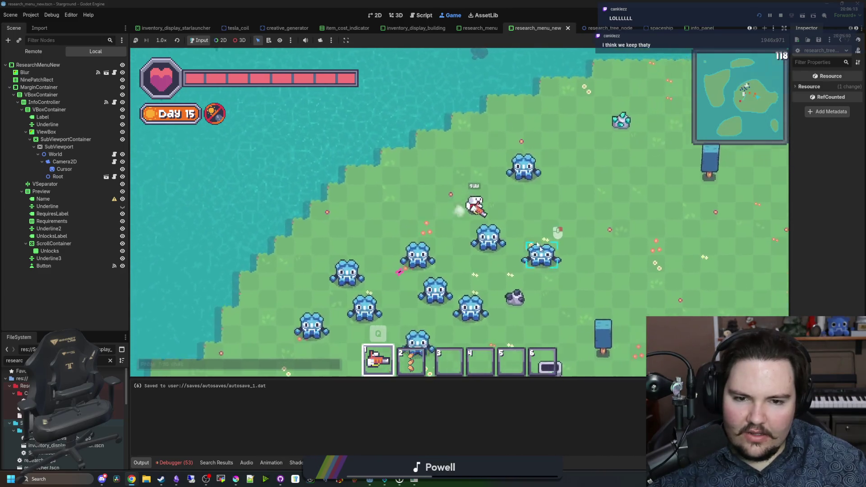
{"action": "key", "text": "d"}
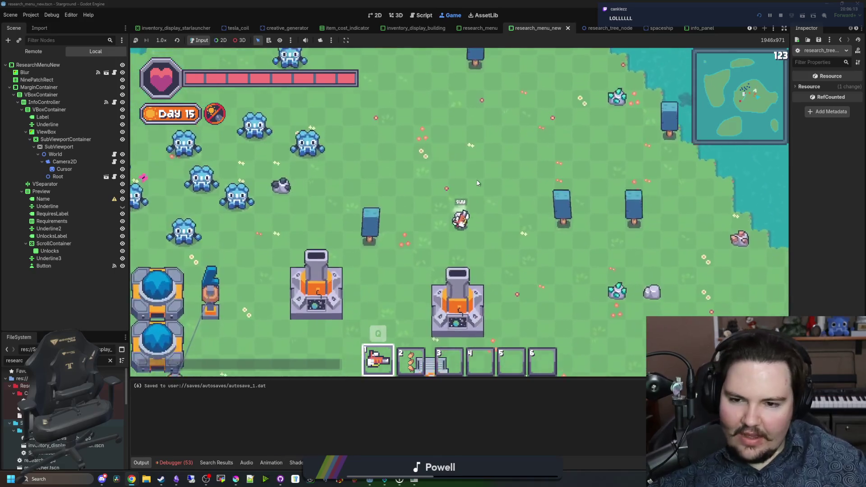
{"action": "key", "text": "s"}
{"action": "key", "text": "a"}
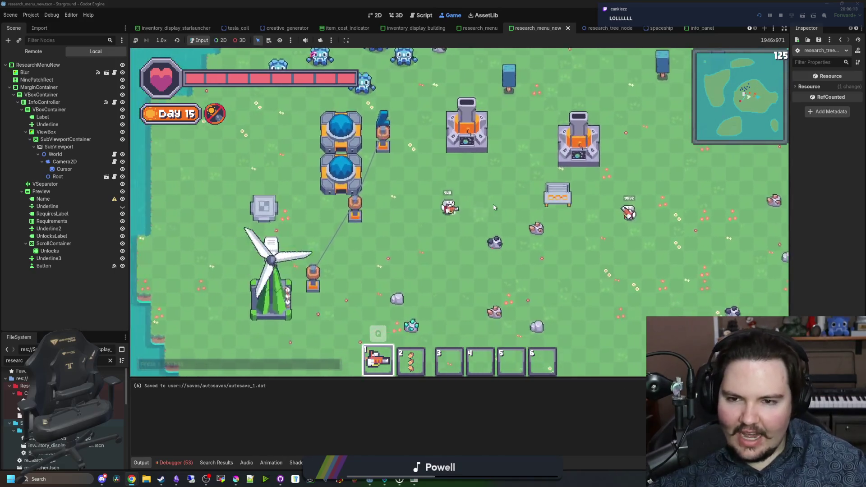
{"action": "key", "text": "a"}
{"action": "key", "text": "w"}
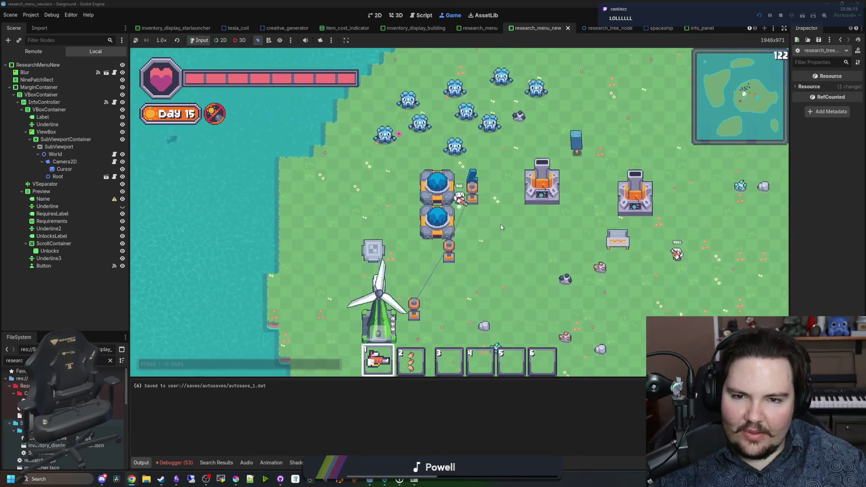
{"action": "key", "text": "w"}
{"action": "key", "text": "4"}
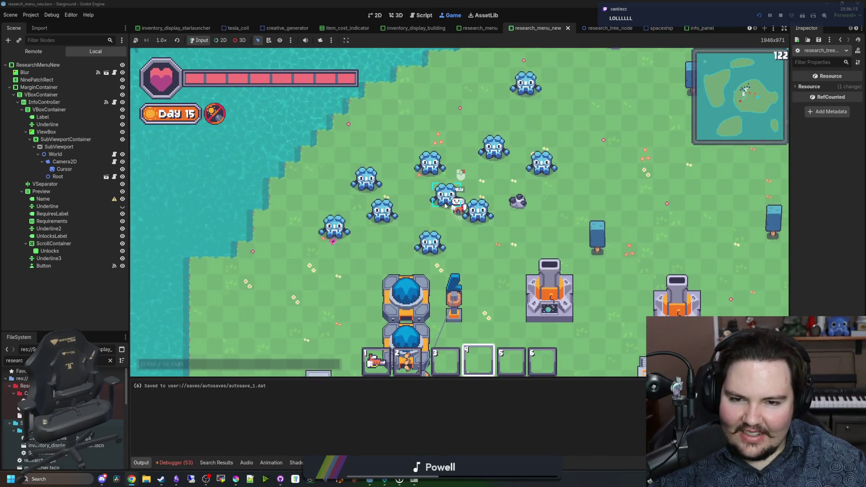
{"action": "key", "text": "1"}
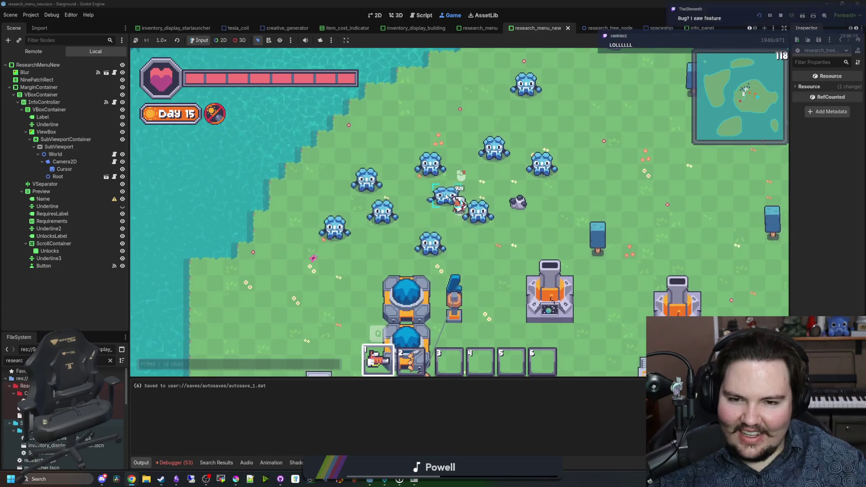
{"action": "key", "text": "w"}
{"action": "key", "text": "d"}
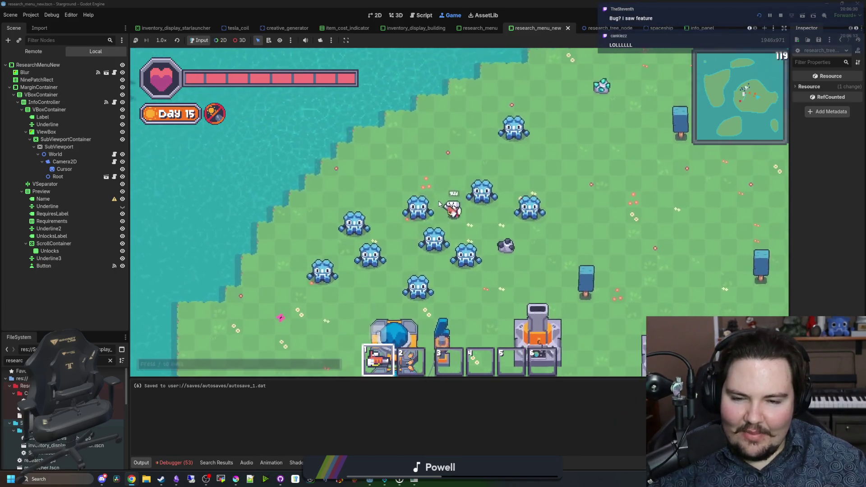
{"action": "key", "text": "a"}
{"action": "key", "text": "s"}
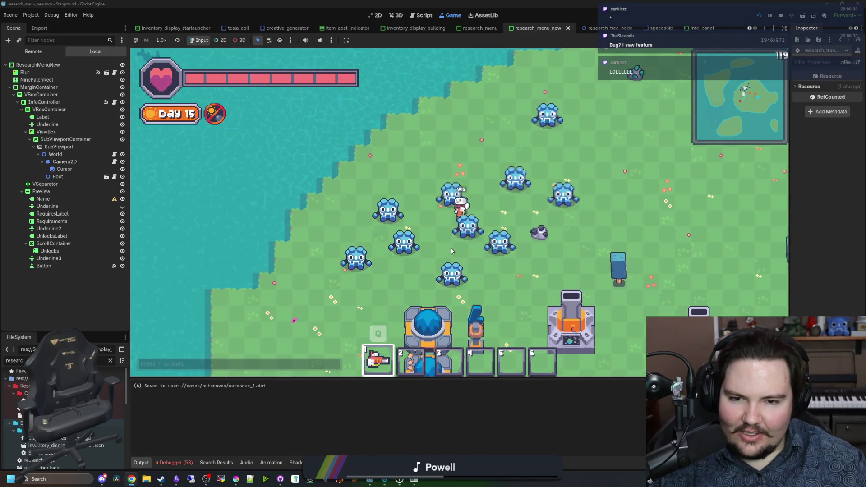
{"action": "left_click", "coordinate": [460, 198]}
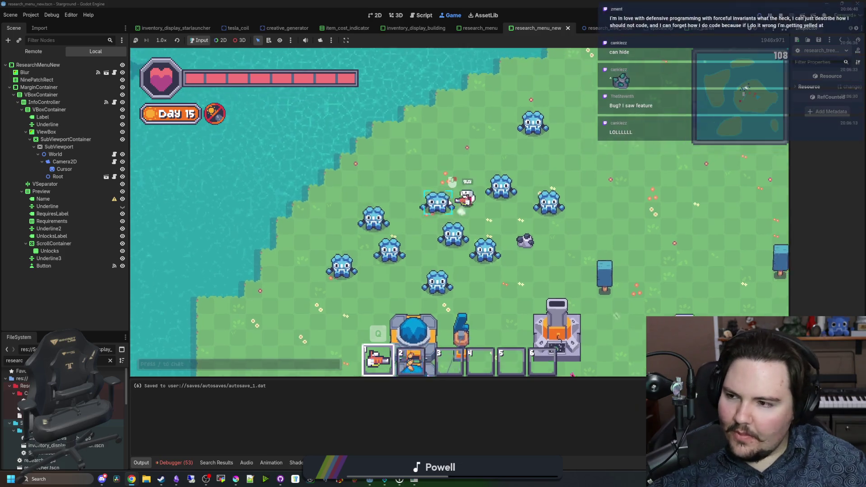
{"action": "key", "text": "w"}
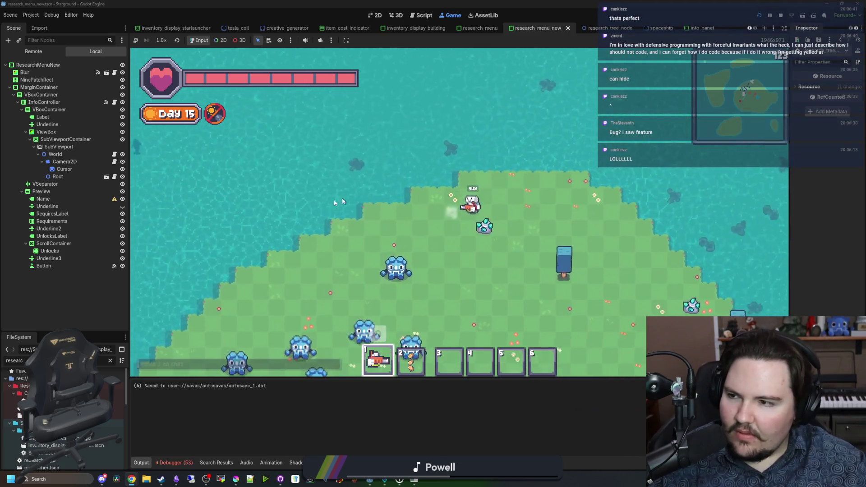
{"action": "key", "text": "s"}
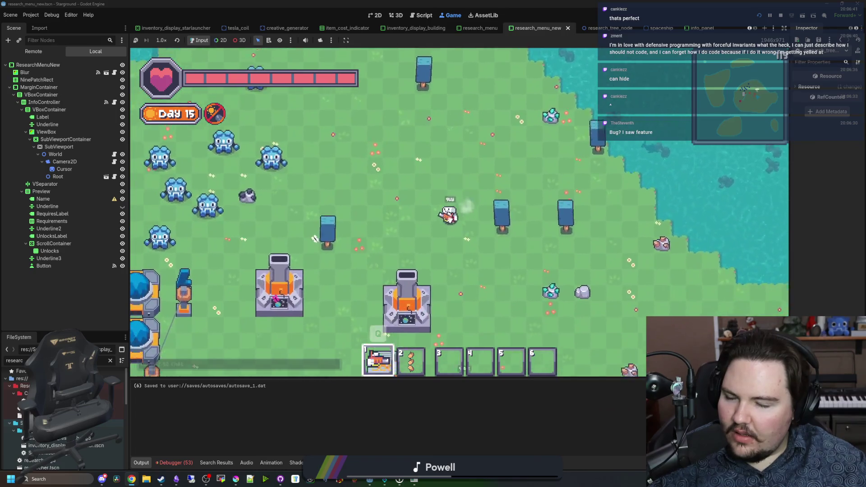
{"action": "key", "text": "a"}
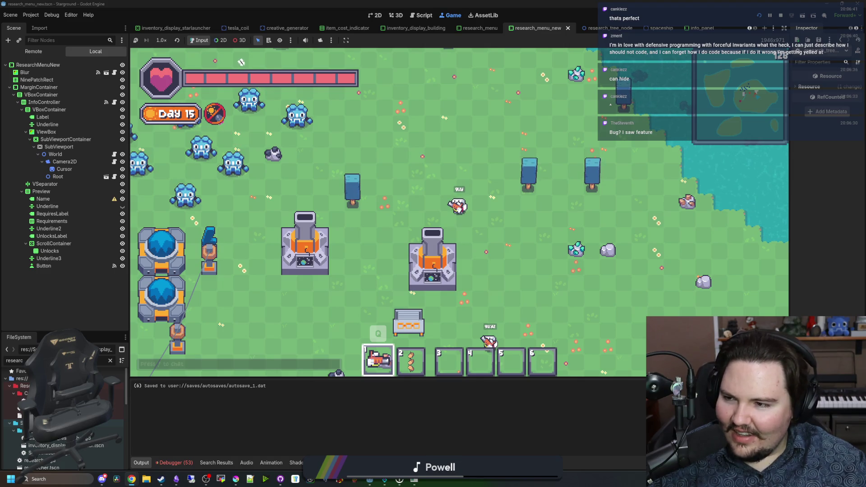
{"action": "key", "text": "a"}
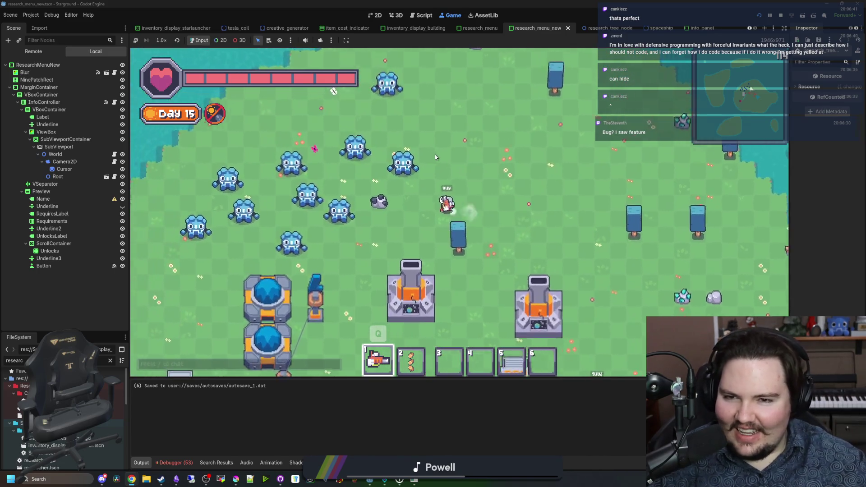
{"action": "key", "text": "w"}
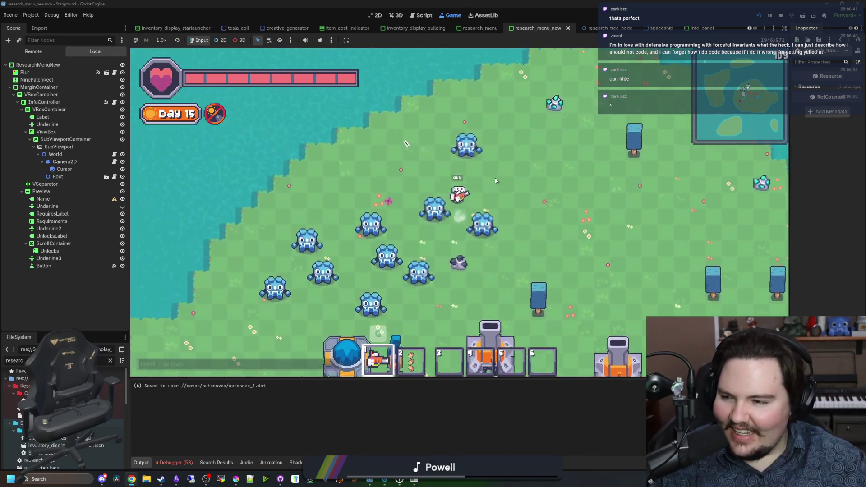
{"action": "key", "text": "d"}
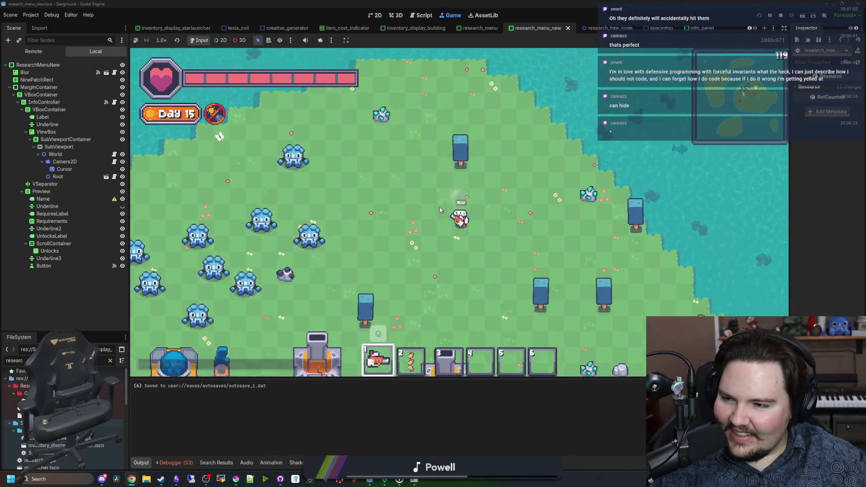
{"action": "key", "text": "s"}
{"action": "key", "text": "a"}
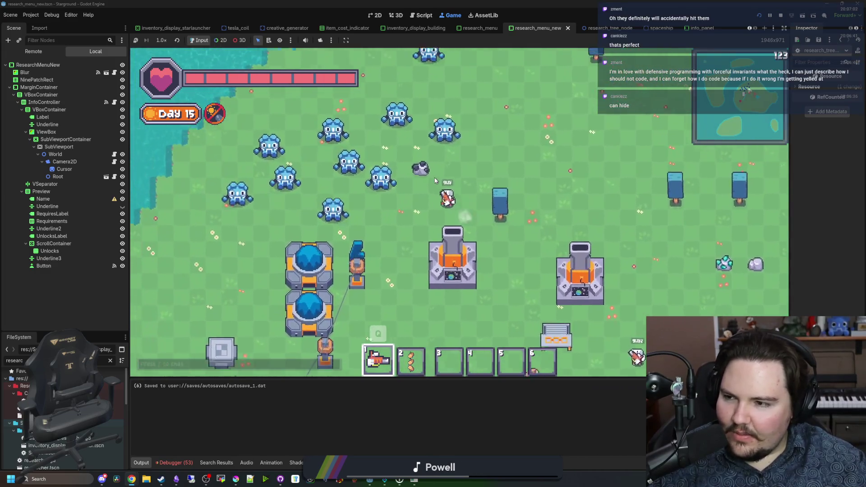
{"action": "key", "text": "a"}
{"action": "key", "text": "w"}
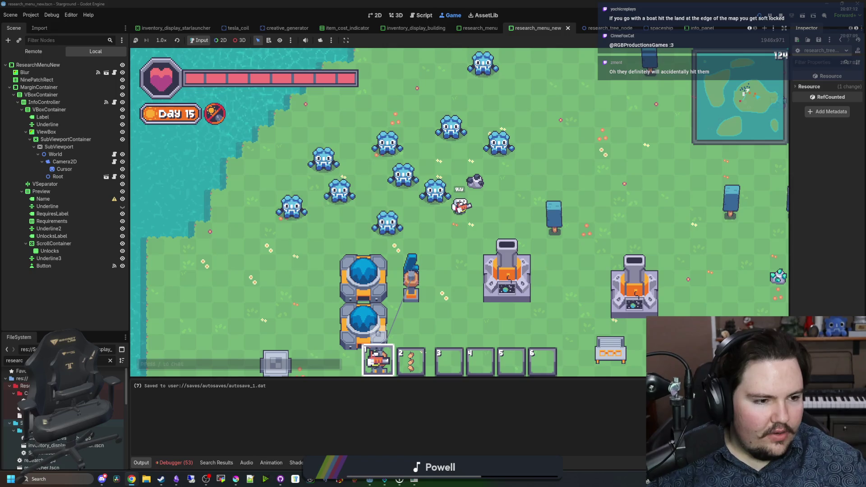
{"action": "key", "text": "alt+Tab"}
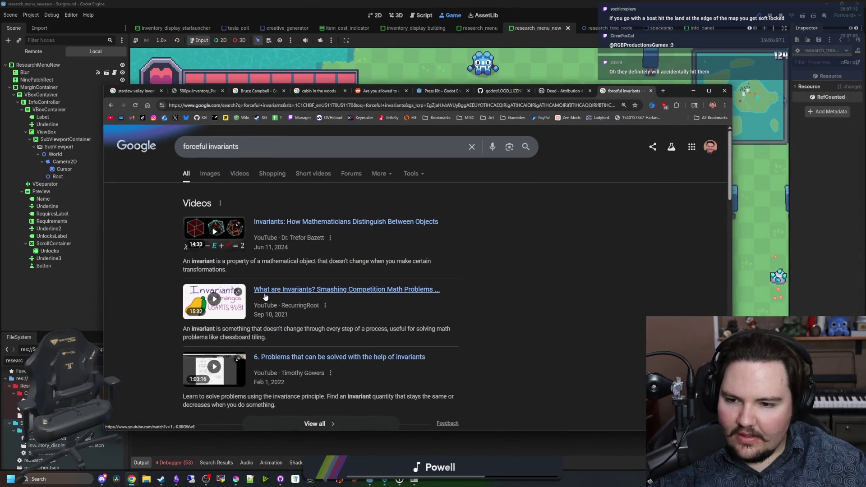
{"action": "scroll", "coordinate": [265, 287], "scroll_direction": "down", "scroll_amount": 4}
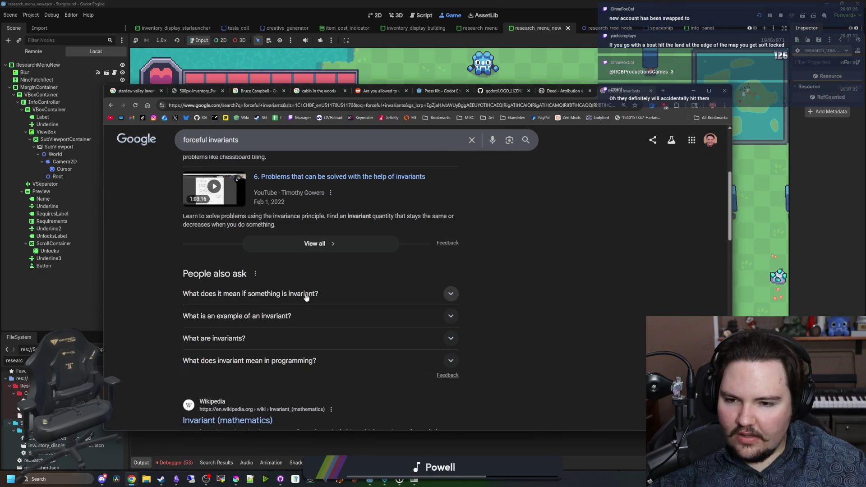
{"action": "scroll", "coordinate": [305, 296], "scroll_direction": "down", "scroll_amount": 3}
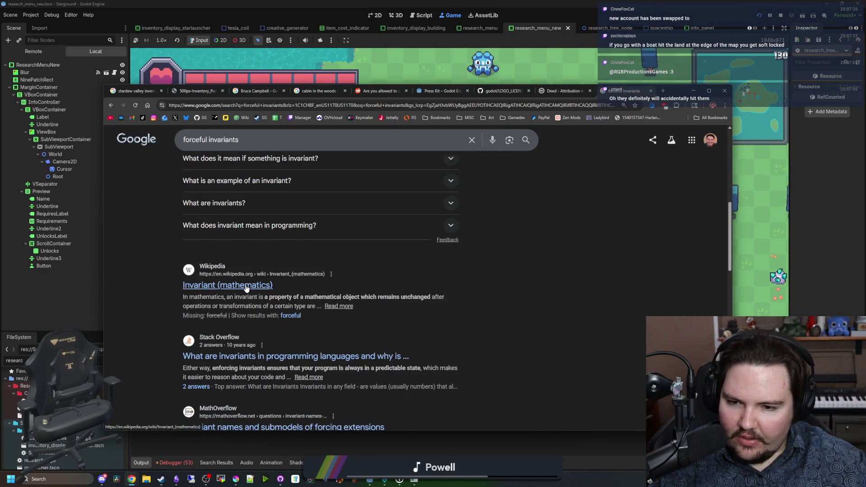
{"action": "scroll", "coordinate": [246, 289], "scroll_direction": "up", "scroll_amount": 6}
{"action": "left_click", "coordinate": [255, 144]}
{"action": "type", "text": "programming"}
{"action": "key", "text": "Return"}
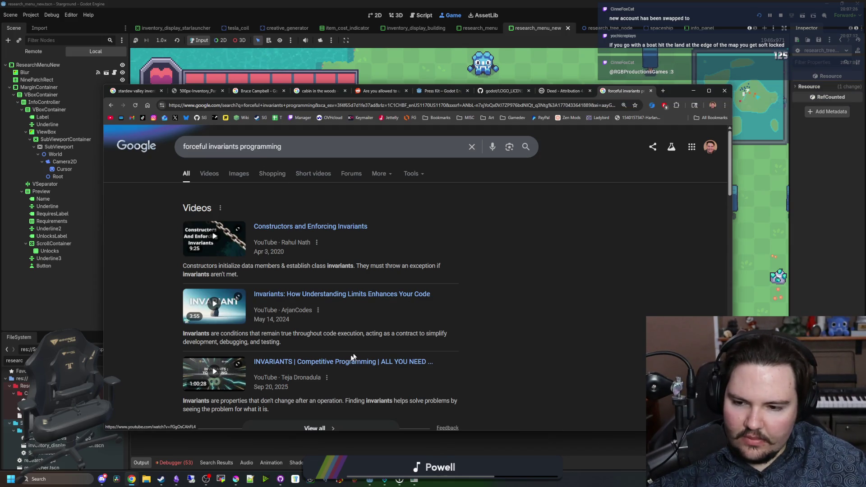
{"action": "scroll", "coordinate": [467, 373], "scroll_direction": "down", "scroll_amount": 3}
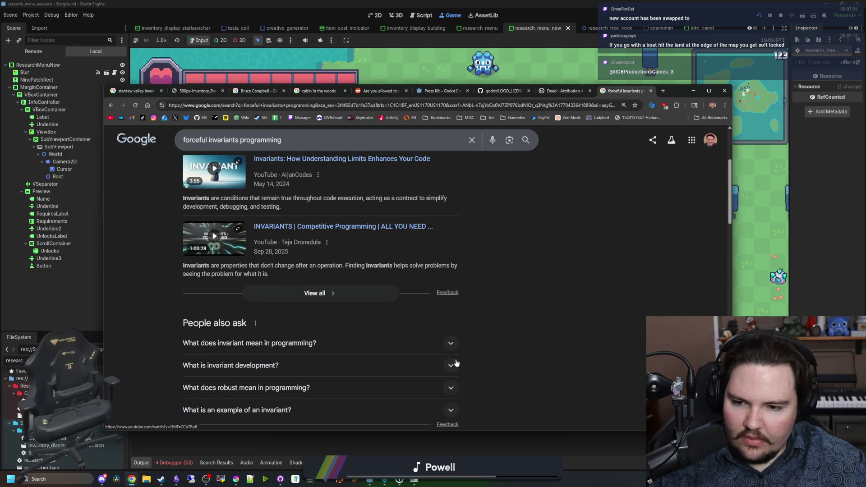
{"action": "left_click", "coordinate": [332, 351]}
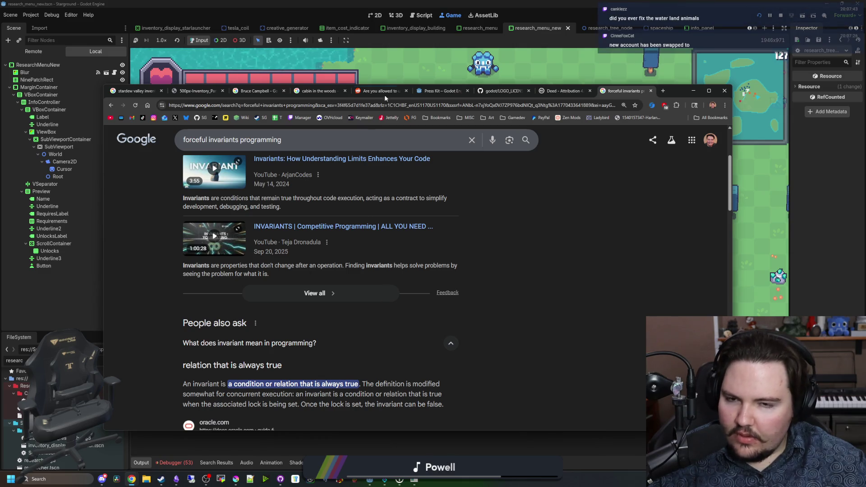
{"action": "left_click", "coordinate": [693, 91]}
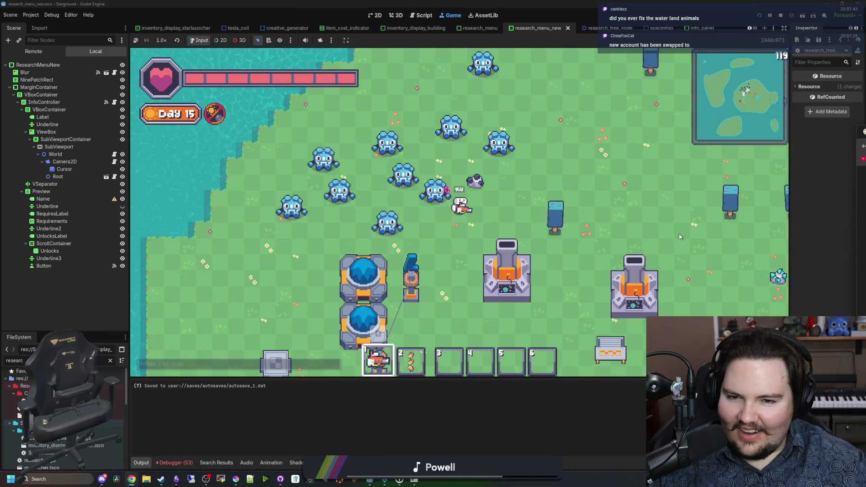
- Walk down through the base and choose Land Tile from the building menu's floor category
{"action": "key", "text": "a"}
{"action": "key", "text": "s"}
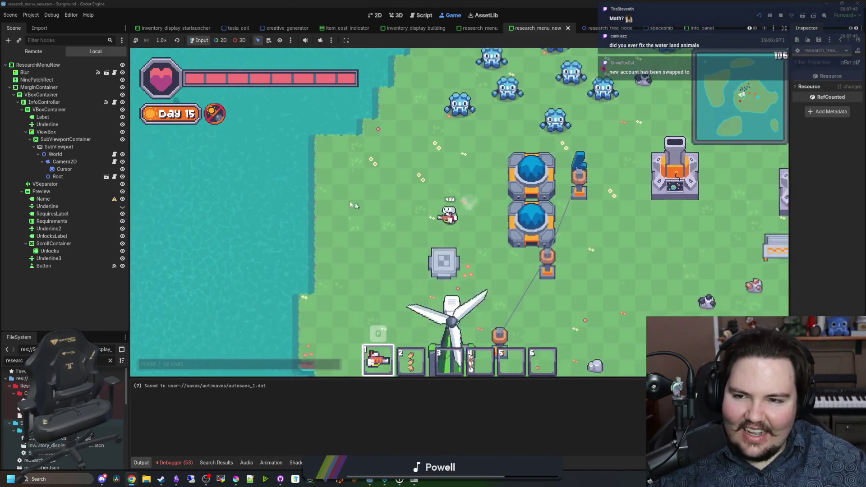
{"action": "key", "text": "s"}
{"action": "key", "text": "b"}
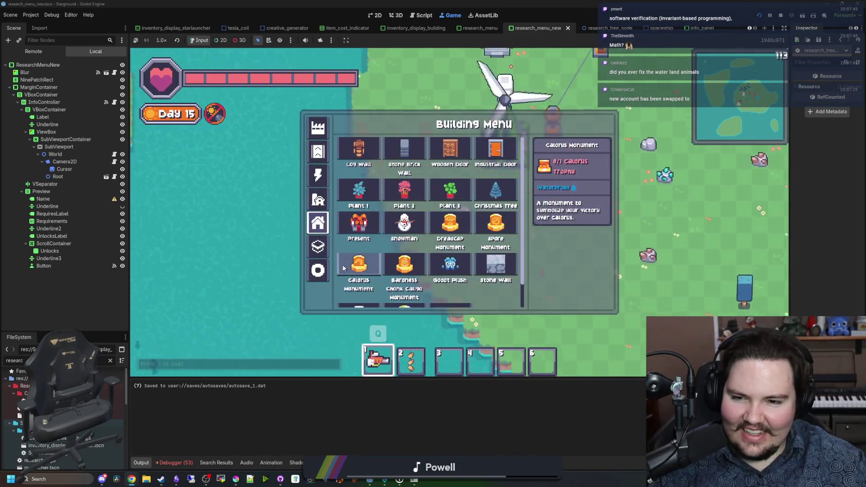
{"action": "key", "text": "e"}
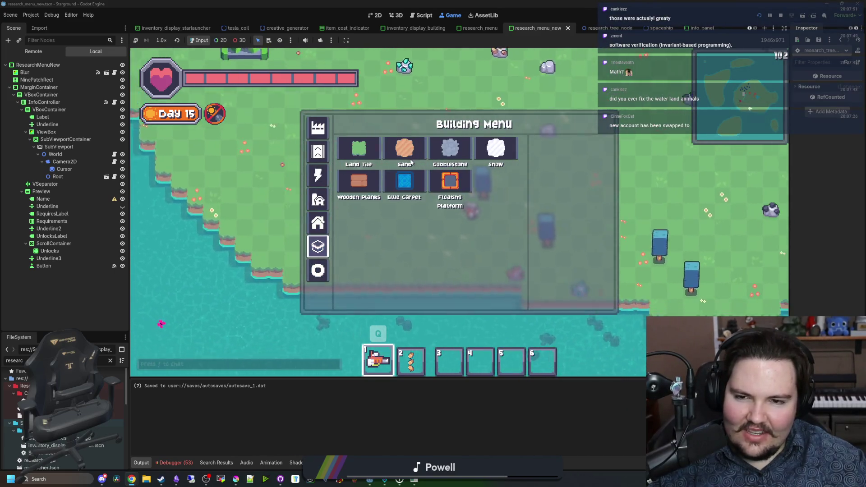
{"action": "left_click", "coordinate": [359, 149]}
- Paint a square block of land tiles out into the water beside the shoreline
{"action": "key", "text": "d"}
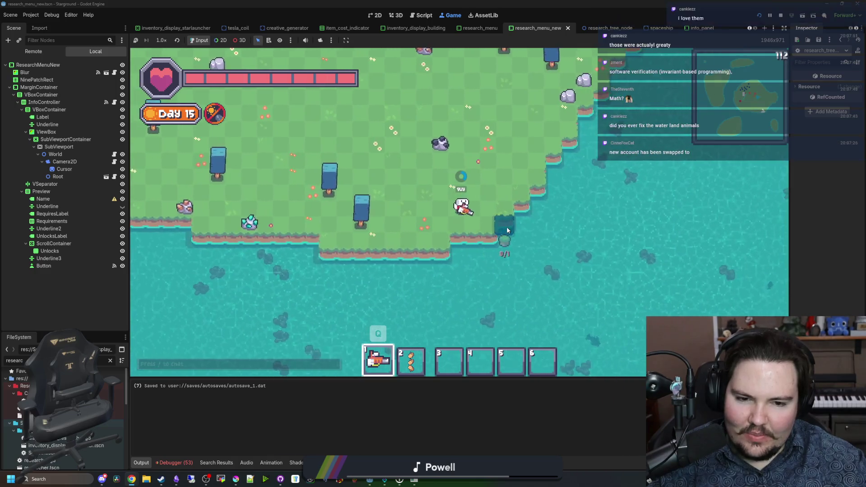
{"action": "left_click", "coordinate": [458, 239]}
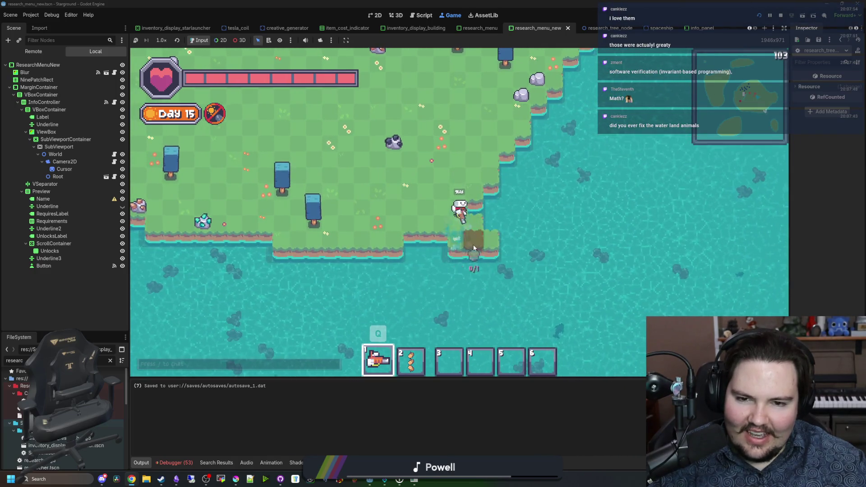
{"action": "key", "text": "s"}
{"action": "mouse_move", "coordinate": [479, 241]}
{"action": "left_mouse_down"}
{"action": "mouse_move", "coordinate": [506, 274]}
{"action": "mouse_move", "coordinate": [554, 246]}
{"action": "mouse_move", "coordinate": [545, 282]}
{"action": "mouse_move", "coordinate": [483, 259]}
{"action": "mouse_move", "coordinate": [527, 247]}
{"action": "mouse_move", "coordinate": [524, 305]}
{"action": "left_mouse_up"}
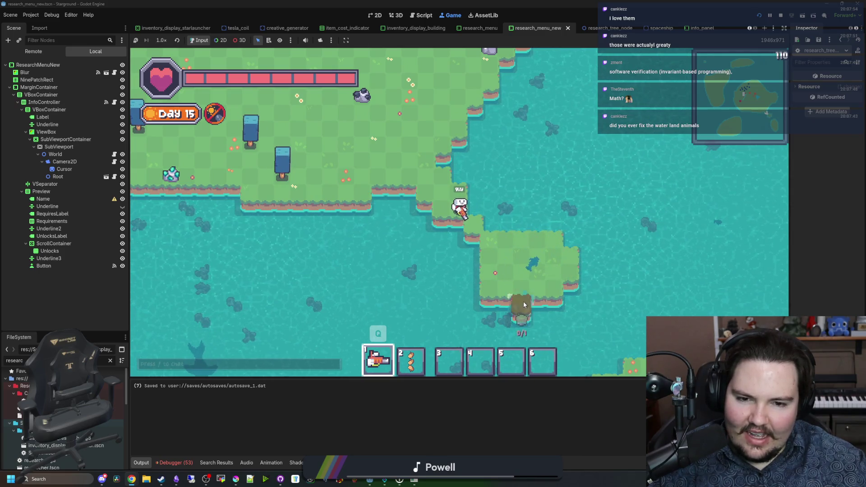
{"action": "mouse_move", "coordinate": [570, 287]}
{"action": "left_mouse_down"}
{"action": "mouse_move", "coordinate": [550, 227]}
{"action": "mouse_move", "coordinate": [490, 227]}
{"action": "mouse_move", "coordinate": [491, 270]}
{"action": "mouse_move", "coordinate": [508, 305]}
{"action": "mouse_move", "coordinate": [463, 247]}
{"action": "mouse_move", "coordinate": [472, 284]}
{"action": "mouse_move", "coordinate": [458, 224]}
{"action": "mouse_move", "coordinate": [467, 195]}
{"action": "left_mouse_up"}
- Walk around the new island, then add 'delete fish when placing land tile' to the Starground notes
{"action": "key", "text": "s"}
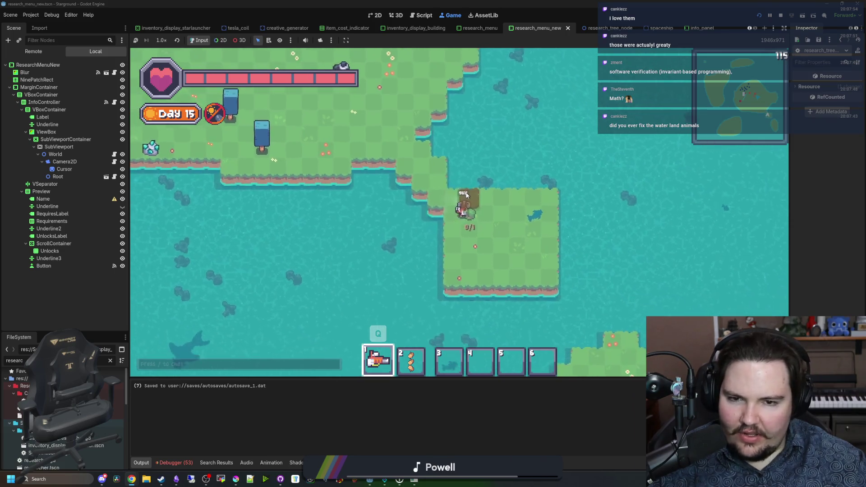
{"action": "key", "text": "d"}
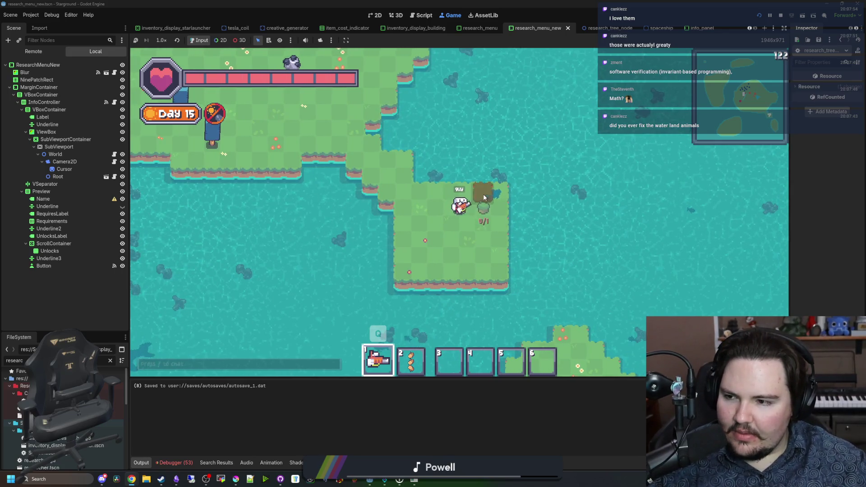
{"action": "key", "text": "a"}
{"action": "key", "text": "a"}
{"action": "key", "text": "w"}
{"action": "key", "text": "s"}
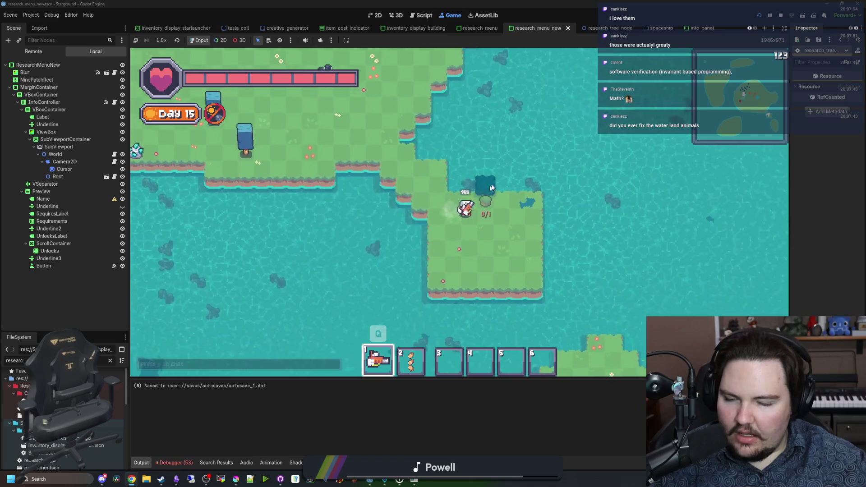
{"action": "key", "text": "d"}
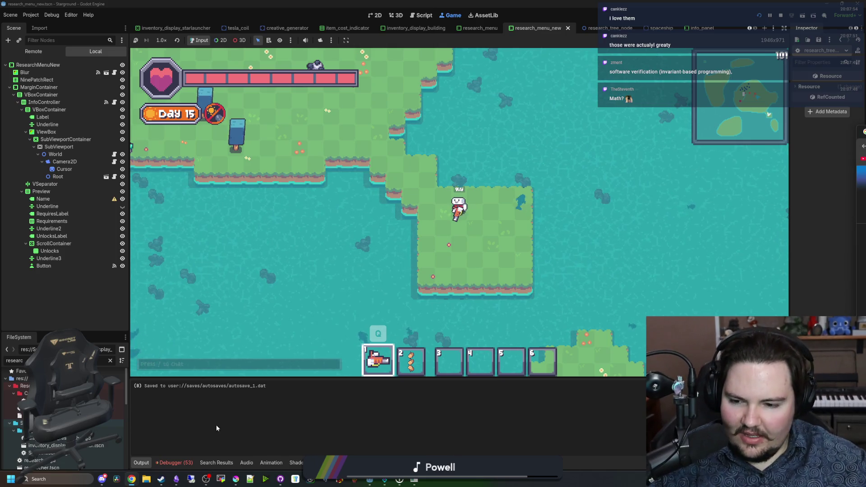
{"action": "left_click", "coordinate": [177, 479]}
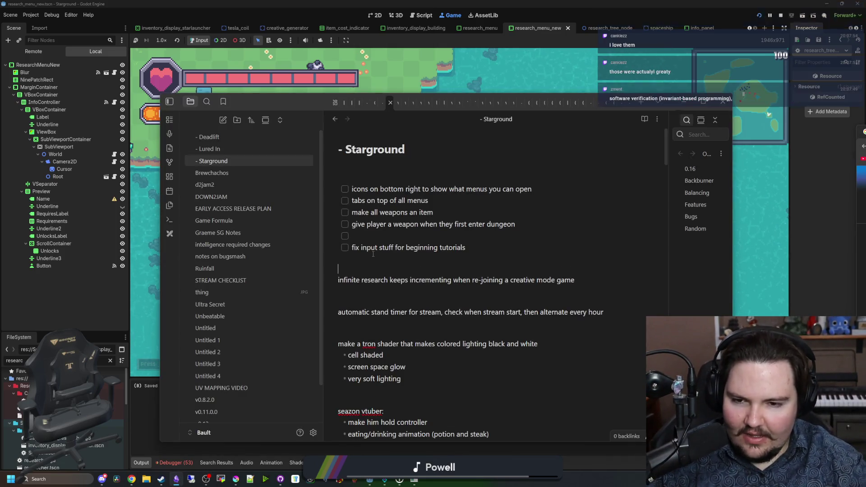
{"action": "type", "text": "delete fish when placi"}
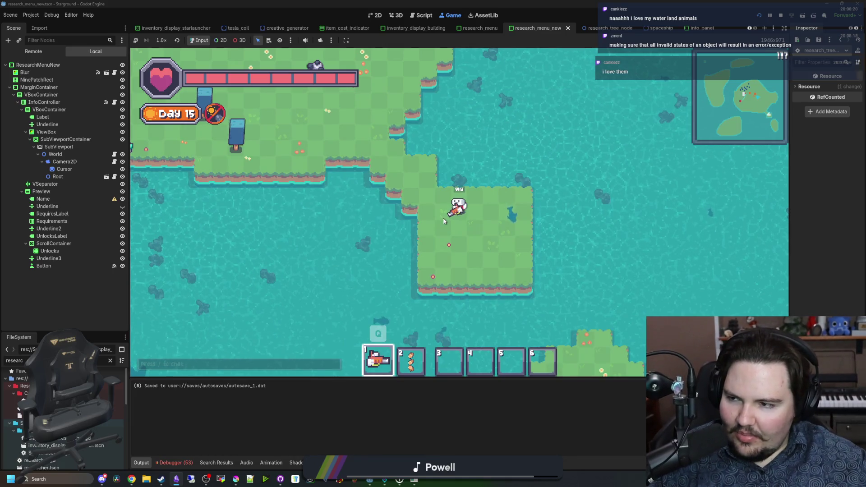
- Walk across the island, switching the hotbar between the first item and the chain
{"action": "key", "text": "a"}
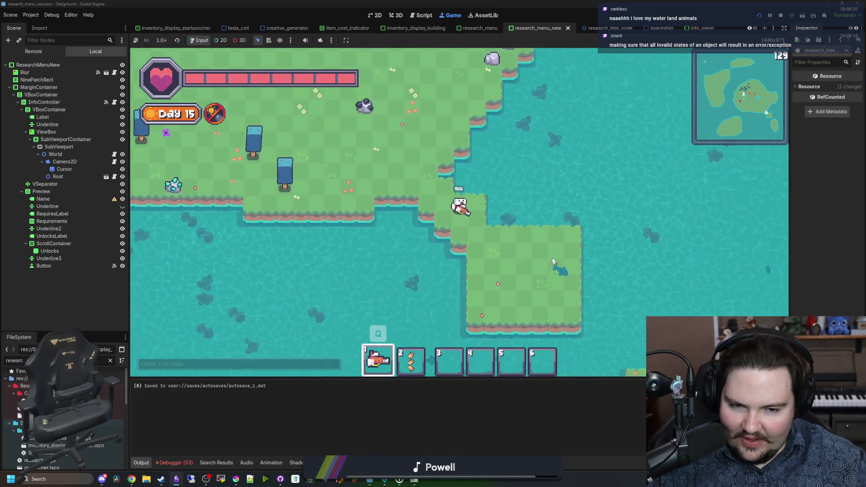
{"action": "key", "text": "d"}
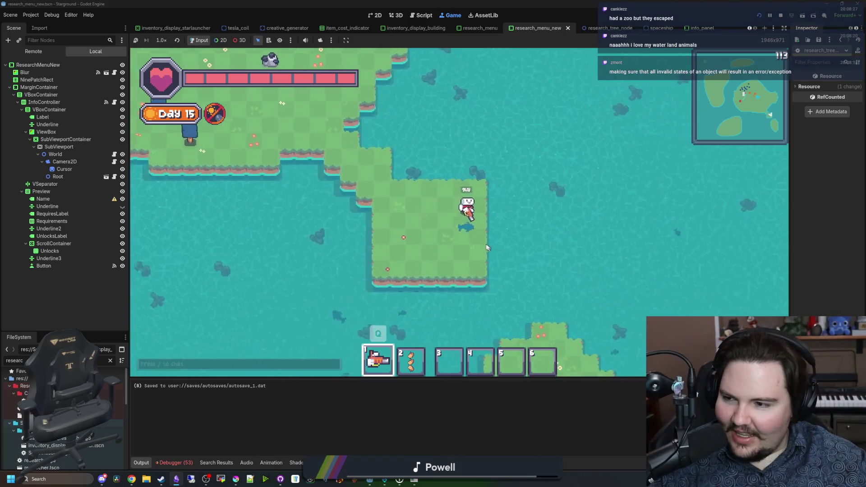
{"action": "scroll", "coordinate": [486, 247], "scroll_direction": "up", "scroll_amount": 2}
{"action": "key", "text": "2"}
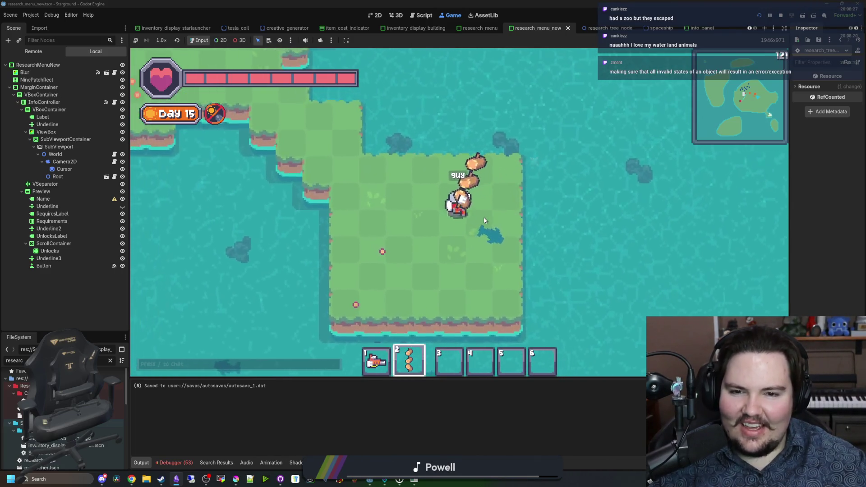
{"action": "key", "text": "1"}
{"action": "key", "text": "2"}
{"action": "key", "text": "s"}
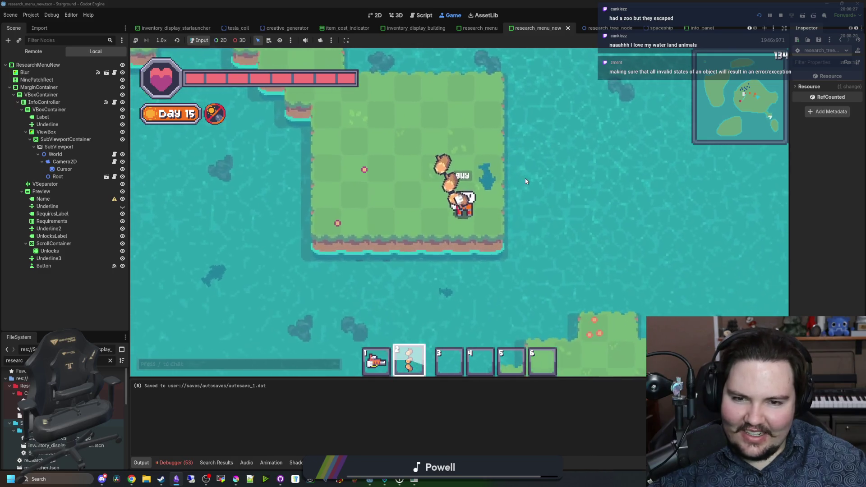
- Swing the sword repeatedly while crossing the island toward another one
{"action": "left_click", "coordinate": [506, 172]}
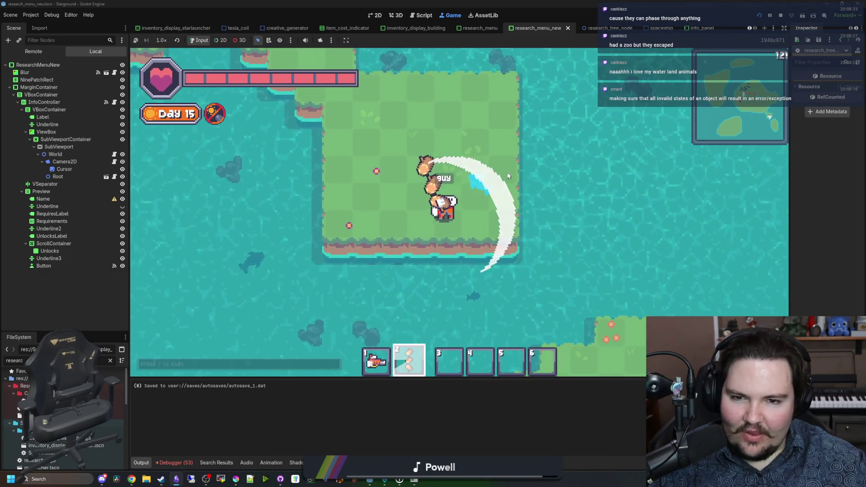
{"action": "left_click", "coordinate": [530, 195]}
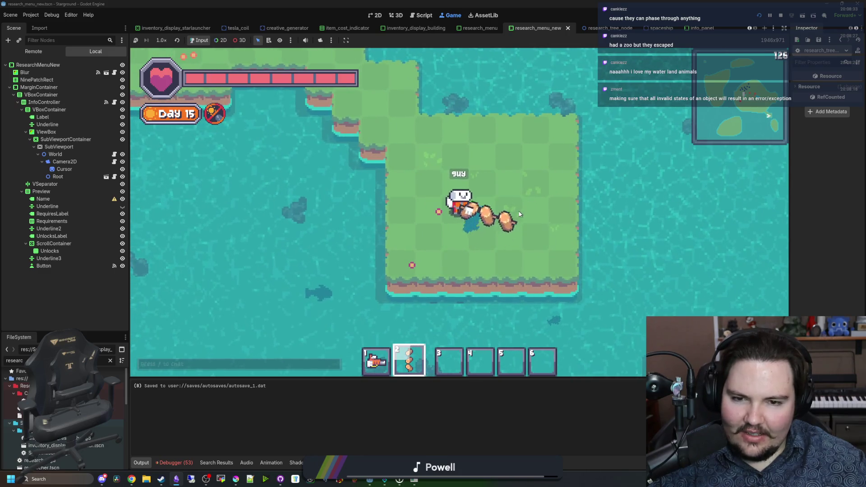
{"action": "left_click", "coordinate": [501, 234]}
{"action": "left_click", "coordinate": [451, 251]}
{"action": "left_click", "coordinate": [481, 255]}
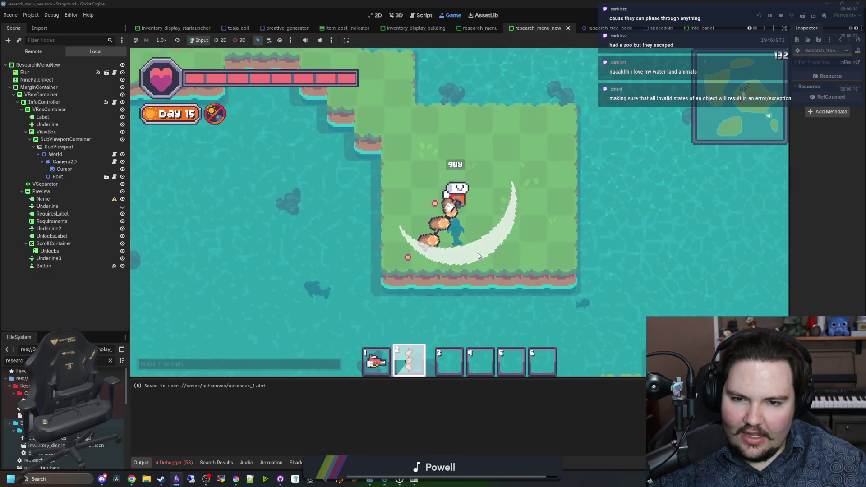
{"action": "left_click", "coordinate": [514, 228]}
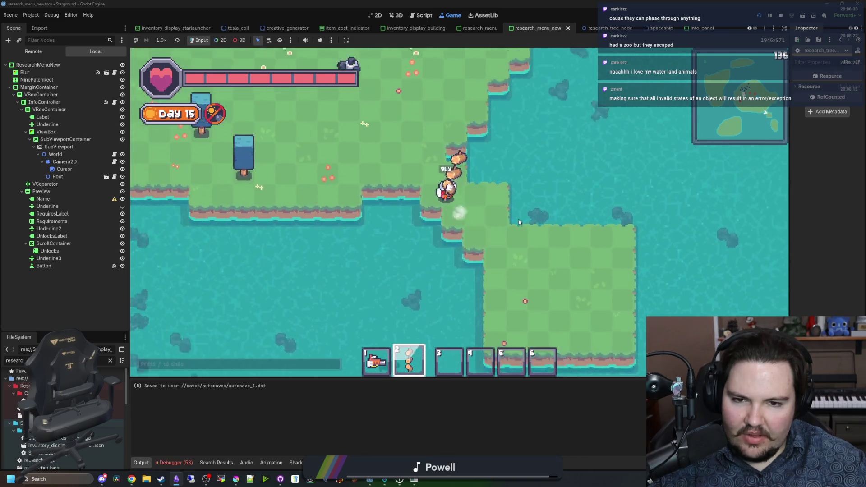
- Walk south-east to the water, choose Boat in the Building Menu and place it
{"action": "key", "text": "w"}
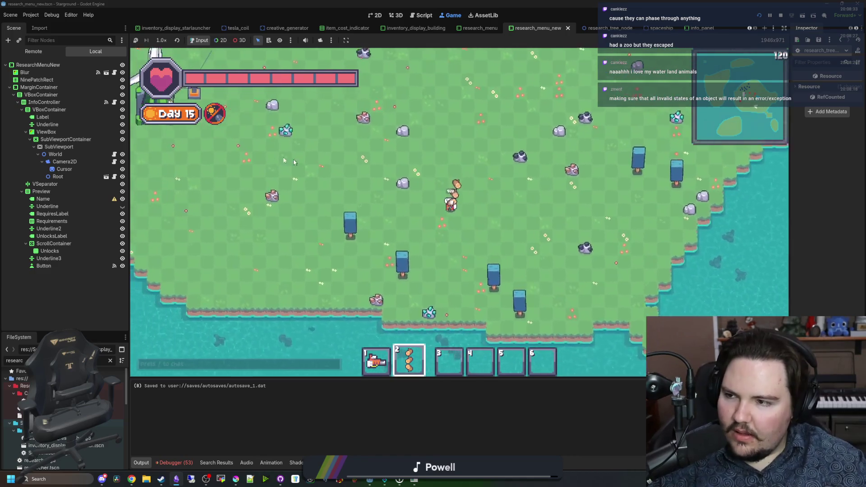
{"action": "key", "text": "a"}
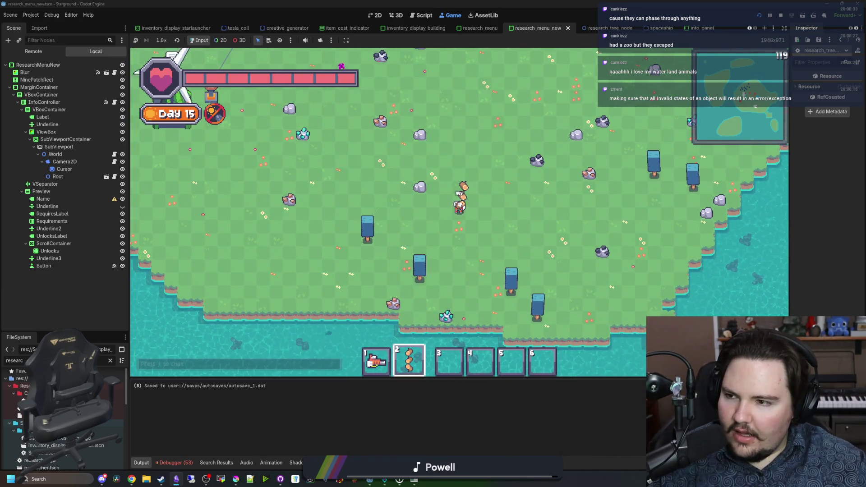
{"action": "key", "text": "s"}
{"action": "key", "text": "d"}
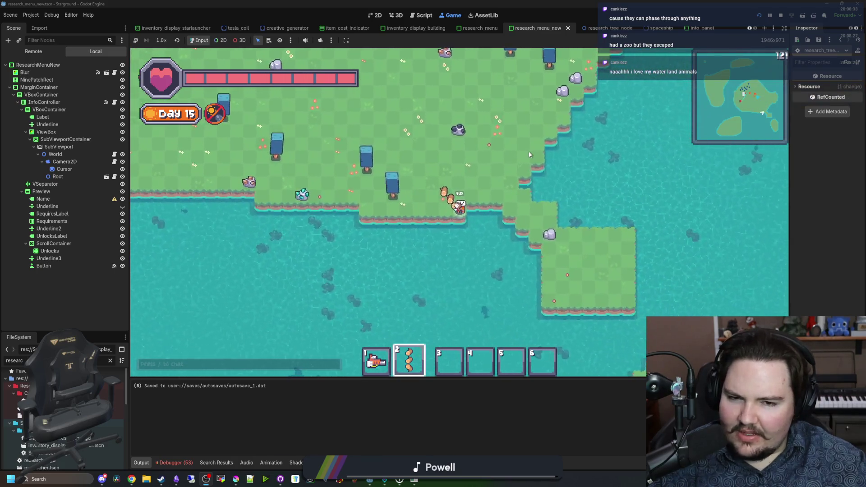
{"action": "key", "text": "b"}
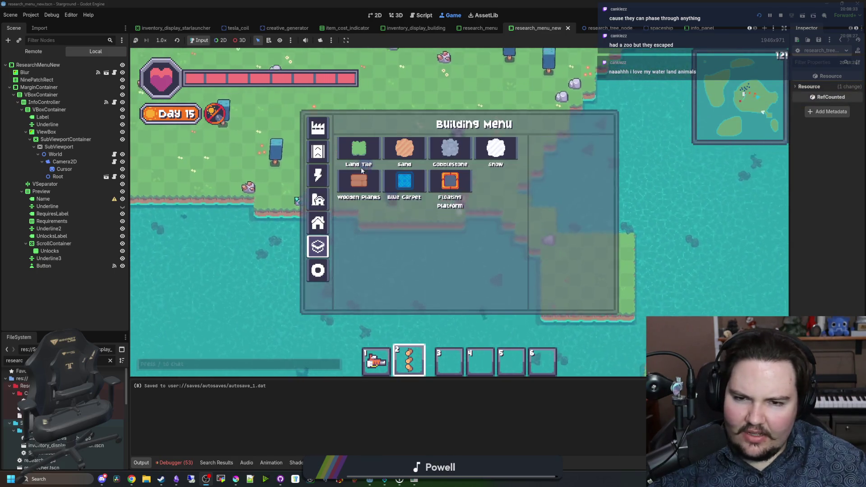
{"action": "left_click", "coordinate": [317, 270]}
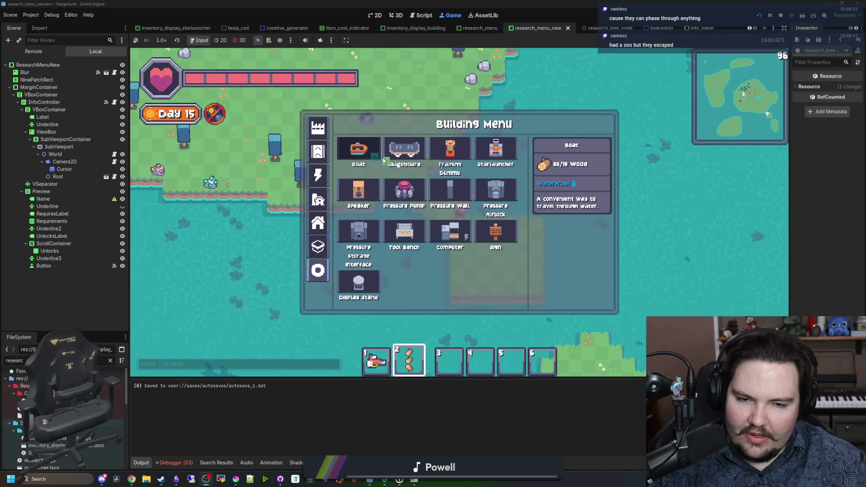
{"action": "left_click", "coordinate": [358, 149]}
{"action": "key", "text": "b"}
{"action": "left_click", "coordinate": [359, 149]}
- Board the boat and row it east and west, then south
{"action": "key", "text": "w"}
{"action": "key", "text": "e"}
{"action": "key", "text": "d"}
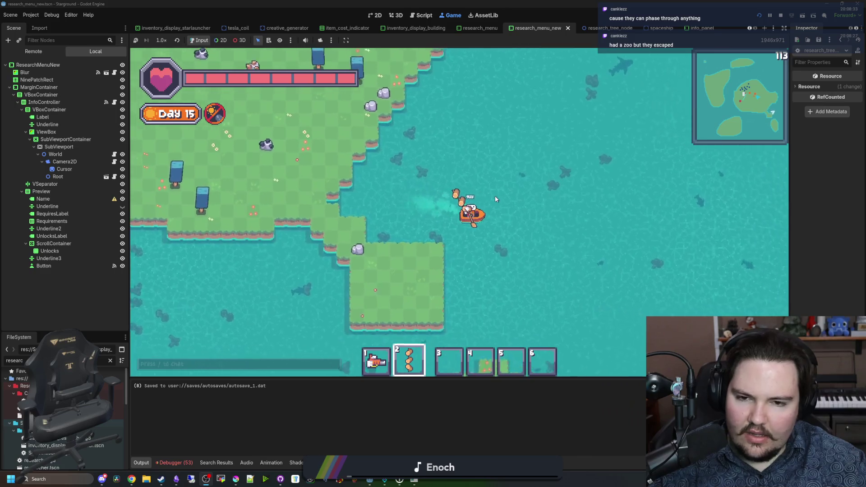
{"action": "key", "text": "1"}
{"action": "key", "text": "d"}
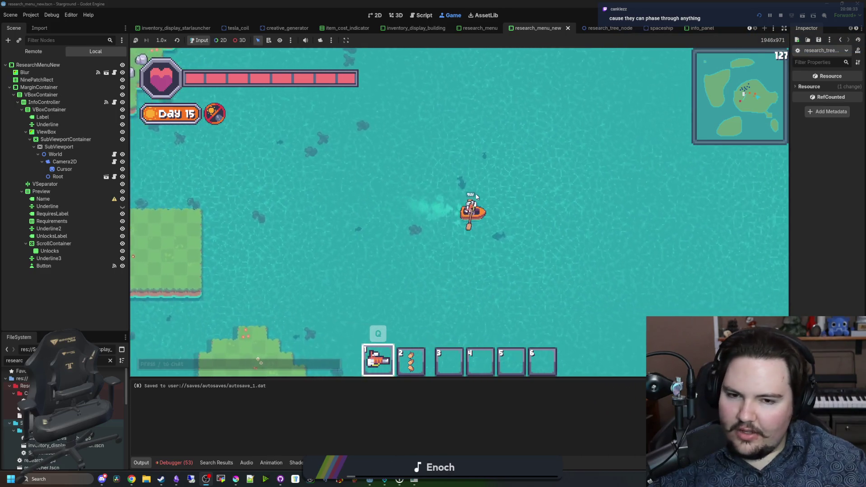
{"action": "key", "text": "a"}
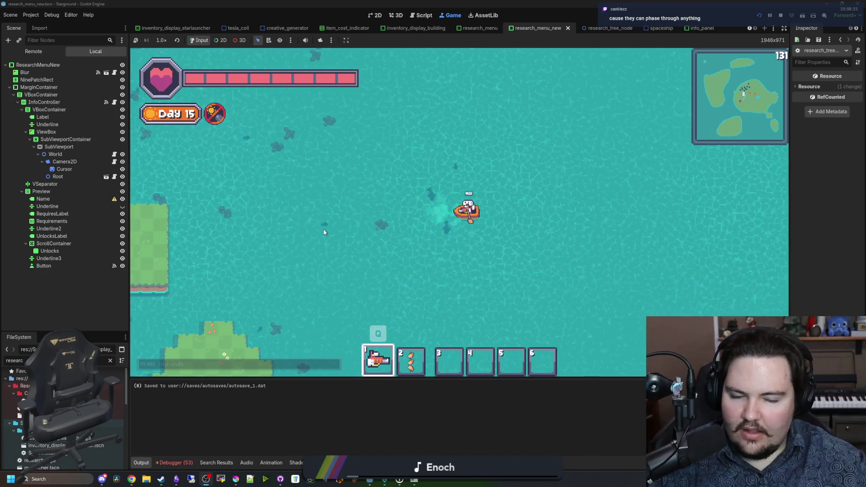
{"action": "key", "text": "d"}
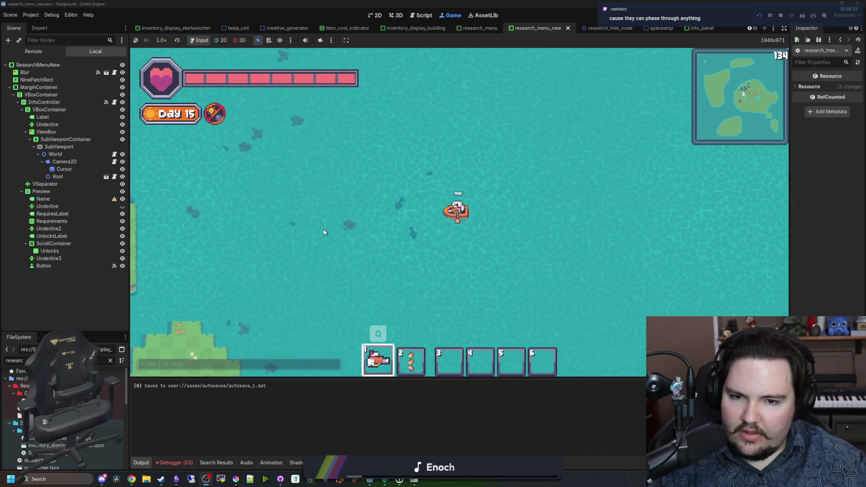
{"action": "key", "text": "a"}
{"action": "key", "text": "d"}
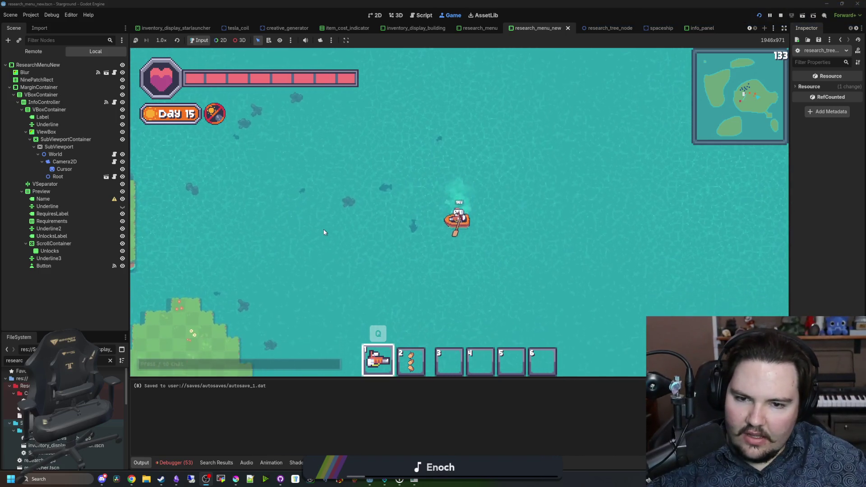
{"action": "key", "text": "s"}
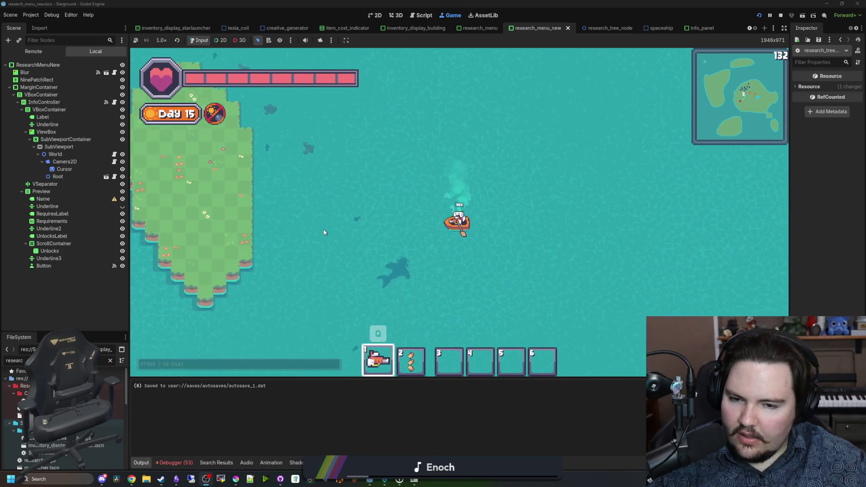
- Fire the harpoon at the shark shadow and steer the boat north-west
{"action": "left_click", "coordinate": [386, 201]}
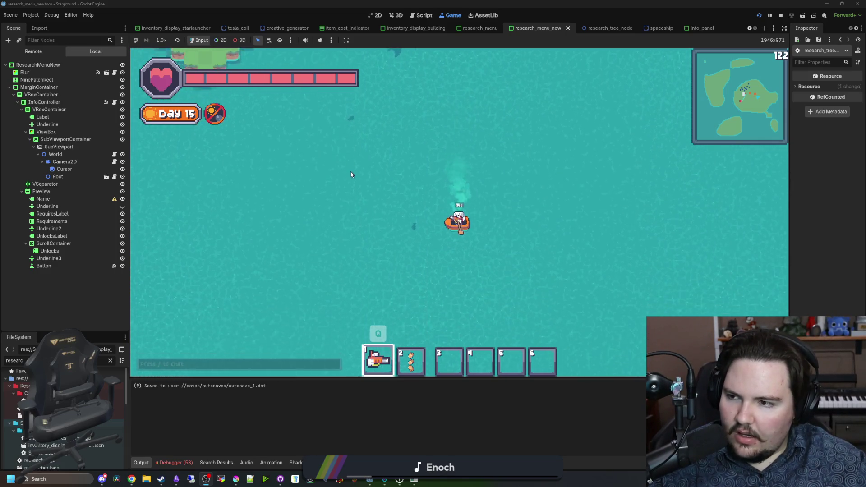
{"action": "key", "text": "a"}
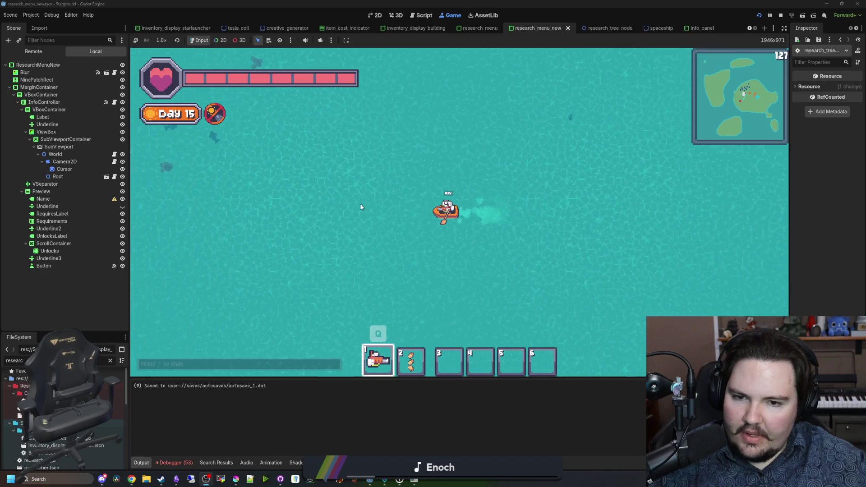
{"action": "key", "text": "w"}
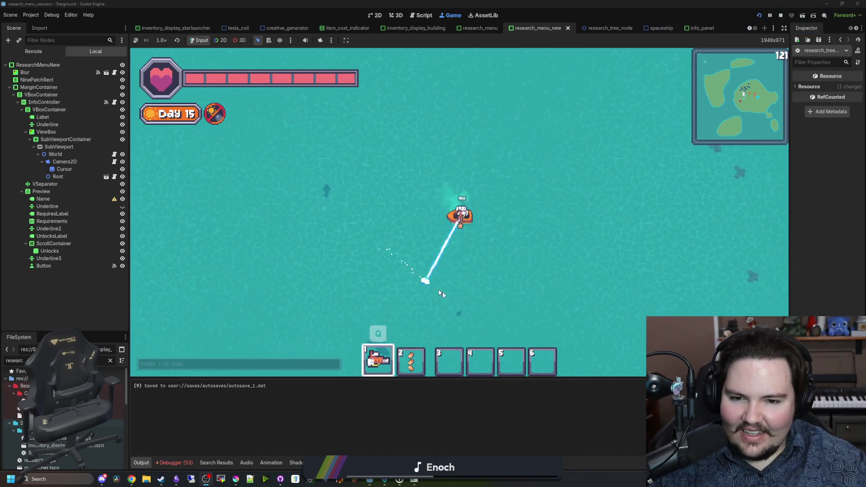
{"action": "mouse_move", "coordinate": [441, 294]}
{"action": "left_mouse_down"}
{"action": "mouse_move", "coordinate": [319, 299]}
{"action": "mouse_move", "coordinate": [309, 286]}
{"action": "mouse_move", "coordinate": [617, 336]}
{"action": "mouse_move", "coordinate": [556, 342]}
{"action": "mouse_move", "coordinate": [275, 259]}
{"action": "mouse_move", "coordinate": [295, 151]}
{"action": "mouse_move", "coordinate": [275, 191]}
{"action": "mouse_move", "coordinate": [256, 198]}
{"action": "mouse_move", "coordinate": [312, 278]}
{"action": "mouse_move", "coordinate": [367, 252]}
{"action": "mouse_move", "coordinate": [285, 206]}
{"action": "mouse_move", "coordinate": [342, 198]}
{"action": "left_mouse_up"}
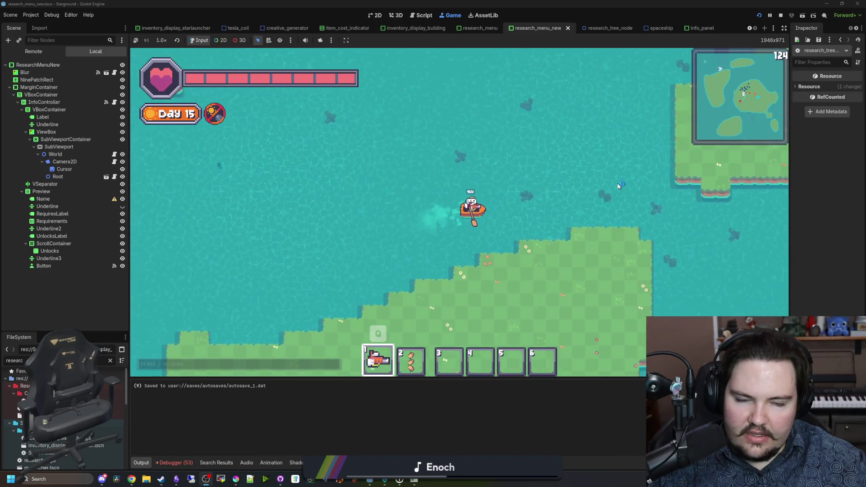
- Sail the boat up-right past the small islet, then down-right
{"action": "key", "text": "w"}
{"action": "key", "text": "d"}
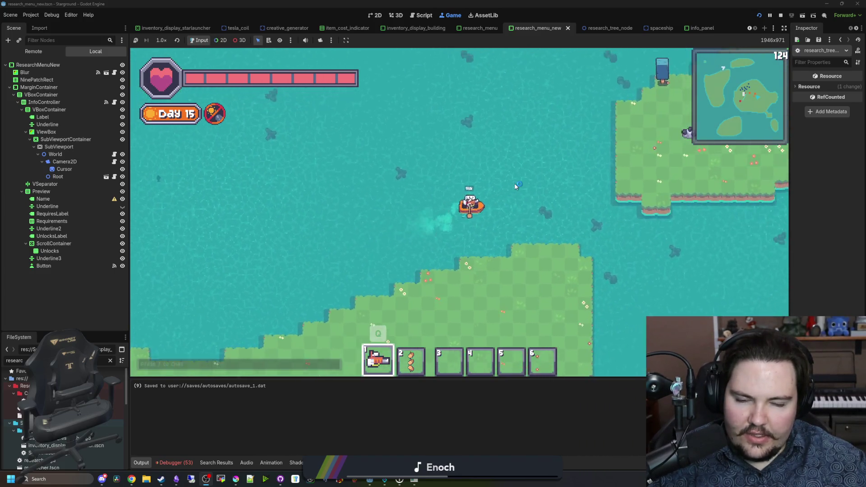
{"action": "key", "text": "w"}
{"action": "key", "text": "d"}
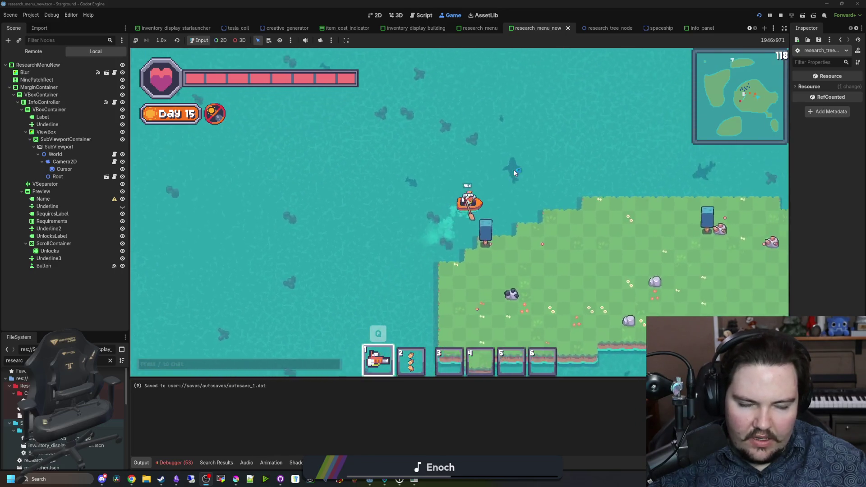
{"action": "key", "text": "s"}
{"action": "key", "text": "d"}
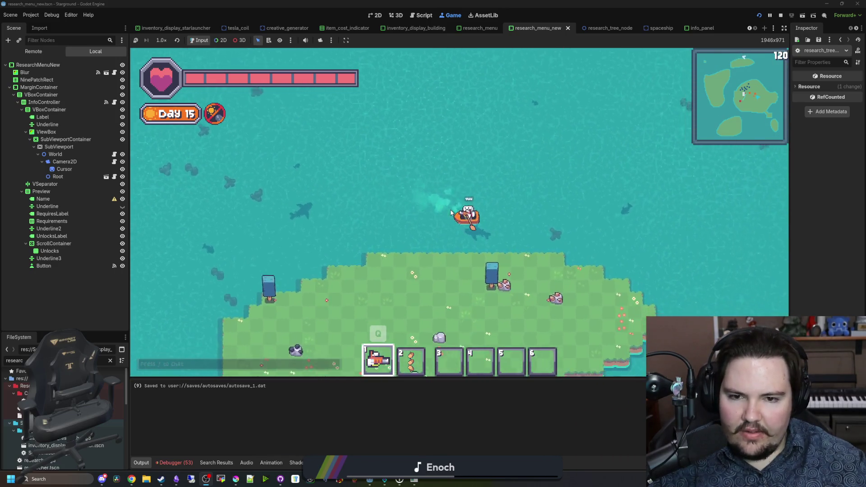
{"action": "key", "text": "s"}
{"action": "key", "text": "d"}
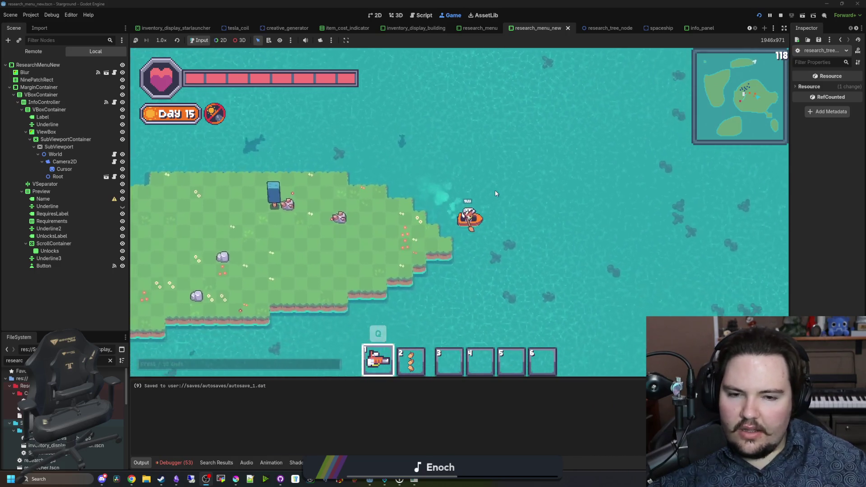
- Sail down-left along the coast and south toward the big island
{"action": "key", "text": "s"}
{"action": "key", "text": "a"}
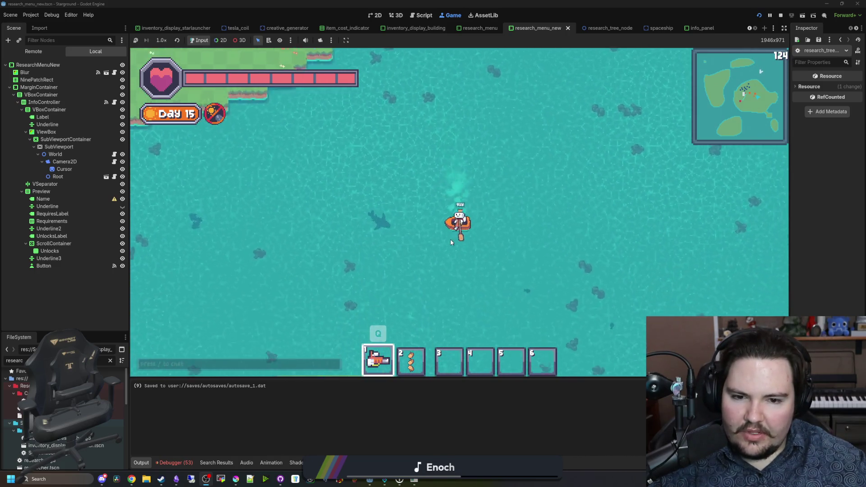
{"action": "key", "text": "s"}
{"action": "key", "text": "a"}
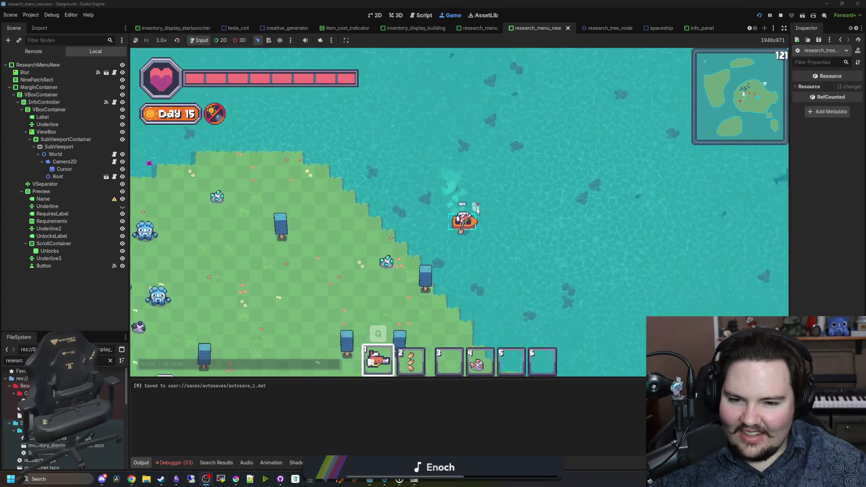
{"action": "key", "text": "s"}
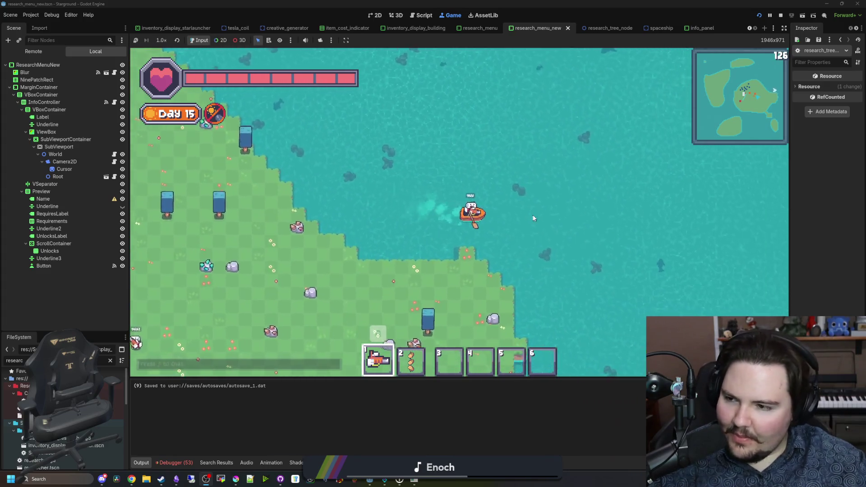
{"action": "key", "text": "s"}
{"action": "key", "text": "a"}
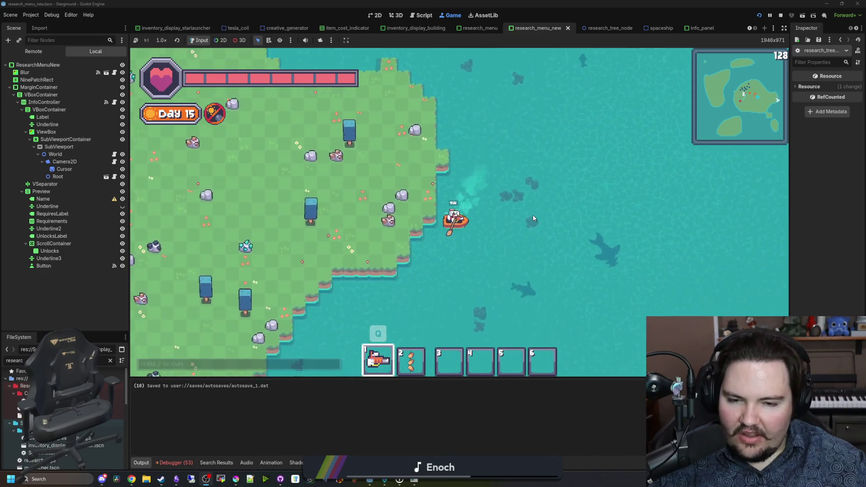
{"action": "key", "text": "s"}
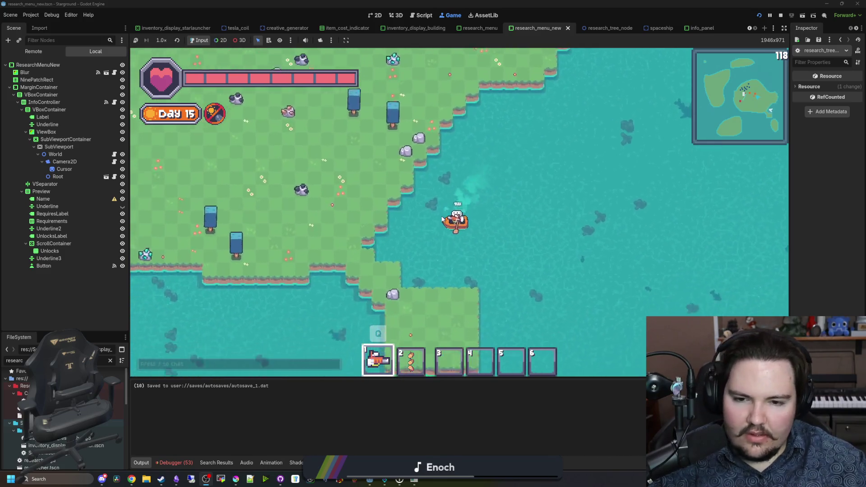
{"action": "key", "text": "s"}
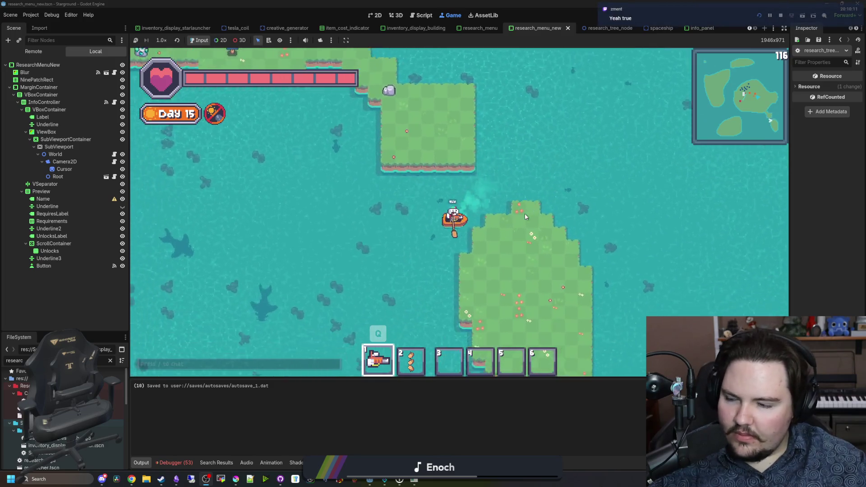
- Step off onto the island, walk north-west, and bring up the Starground notes
{"action": "key", "text": "d"}
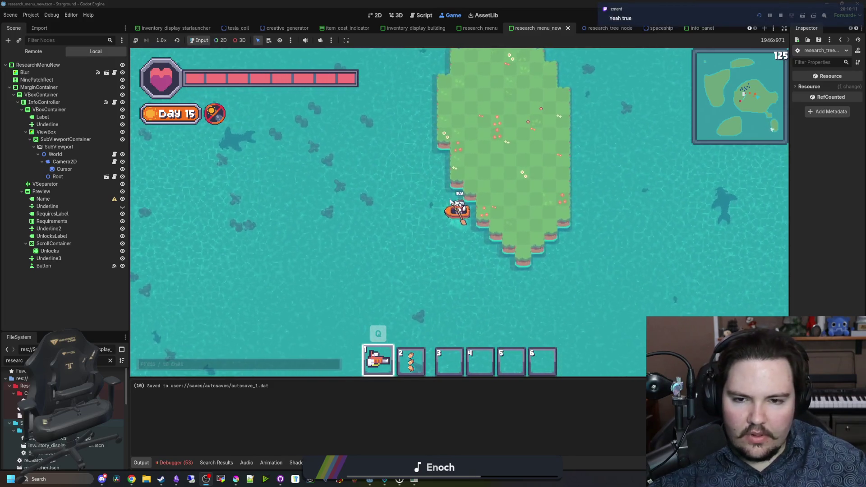
{"action": "key", "text": "w"}
{"action": "key", "text": "a"}
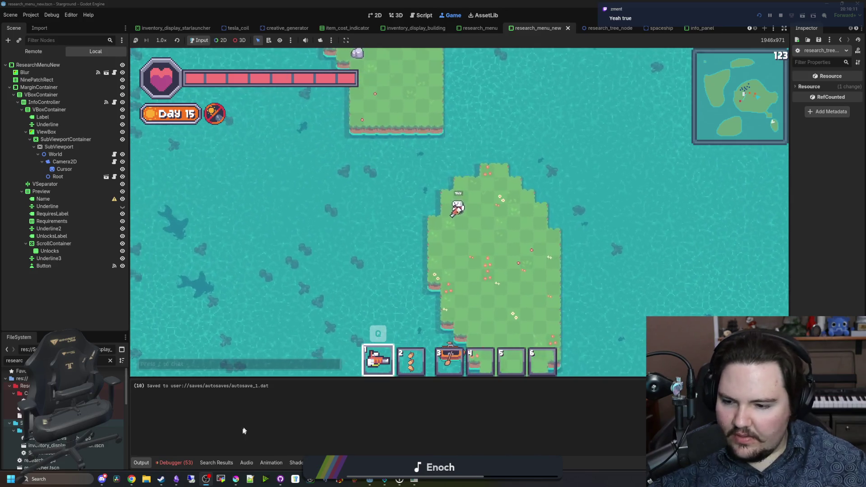
{"action": "left_click", "coordinate": [182, 481]}
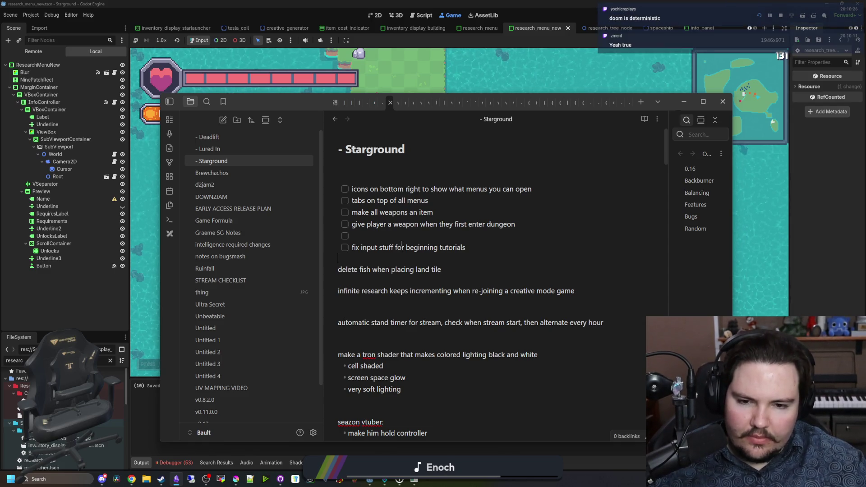
- Look over the Starground task notes without editing them, then bring the running game forward
{"action": "scroll", "coordinate": [502, 337], "scroll_direction": "down", "scroll_amount": 3}
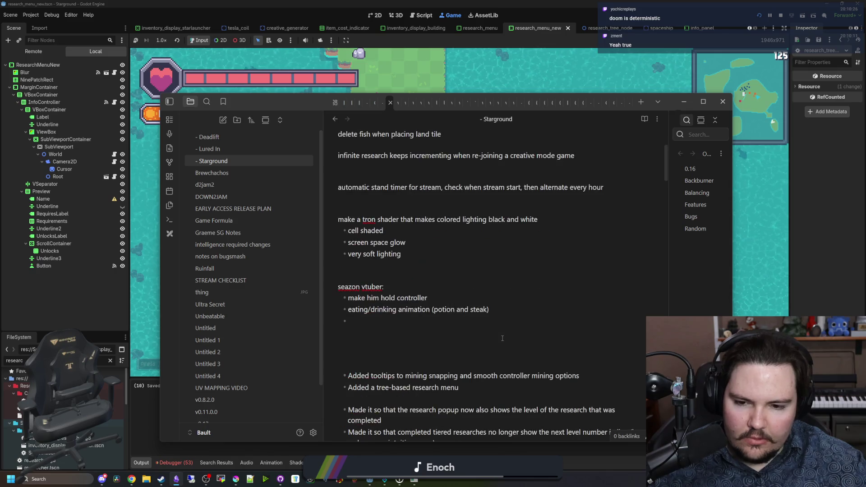
{"action": "scroll", "coordinate": [502, 338], "scroll_direction": "up", "scroll_amount": 3}
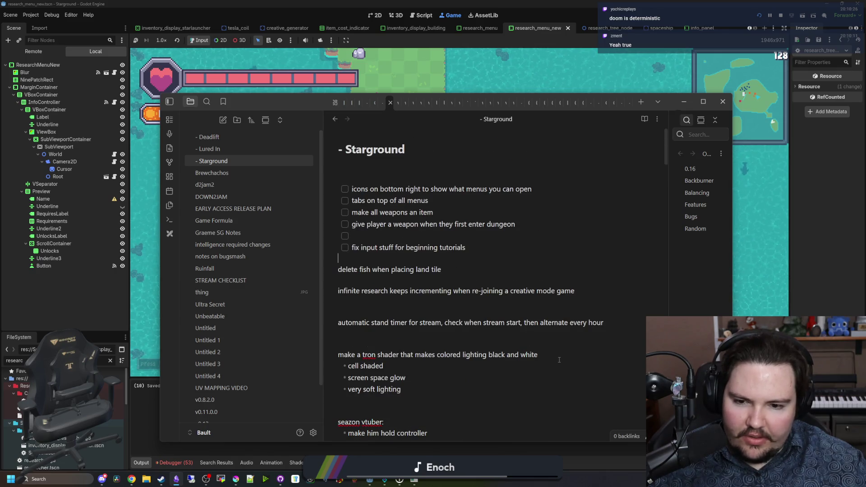
{"action": "mouse_move", "coordinate": [482, 337]}
{"action": "left_mouse_down"}
{"action": "mouse_move", "coordinate": [306, 280]}
{"action": "mouse_move", "coordinate": [296, 259]}
{"action": "left_mouse_up"}
{"action": "left_click", "coordinate": [362, 251]}
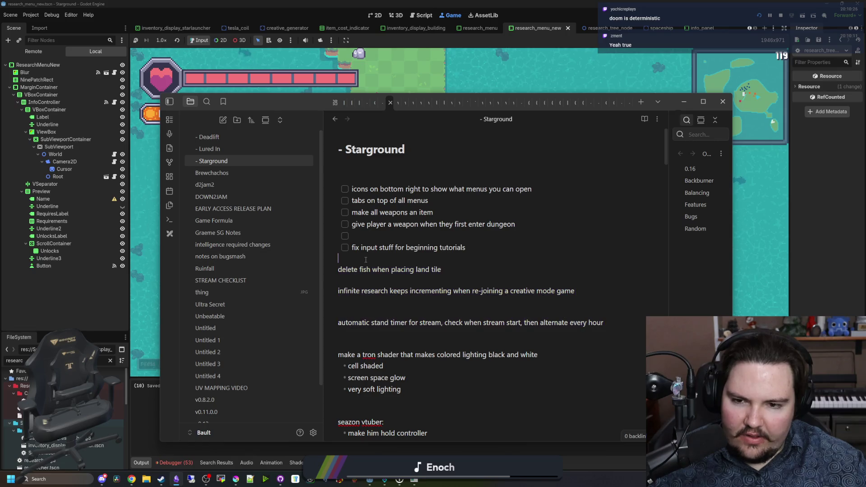
{"action": "left_click", "coordinate": [475, 83]}
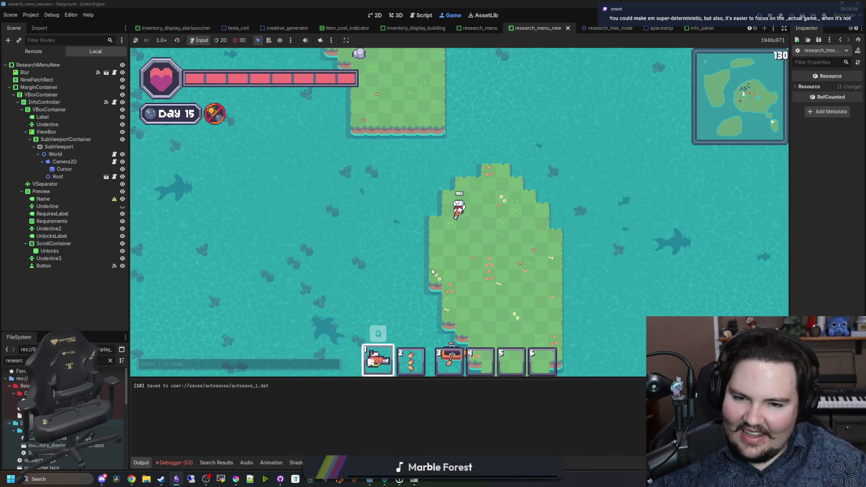
- Walk the player down-right onto the boat and sail down-left across open water
{"action": "key", "text": "s"}
{"action": "key", "text": "d"}
{"action": "key", "text": "s"}
{"action": "key", "text": "a"}
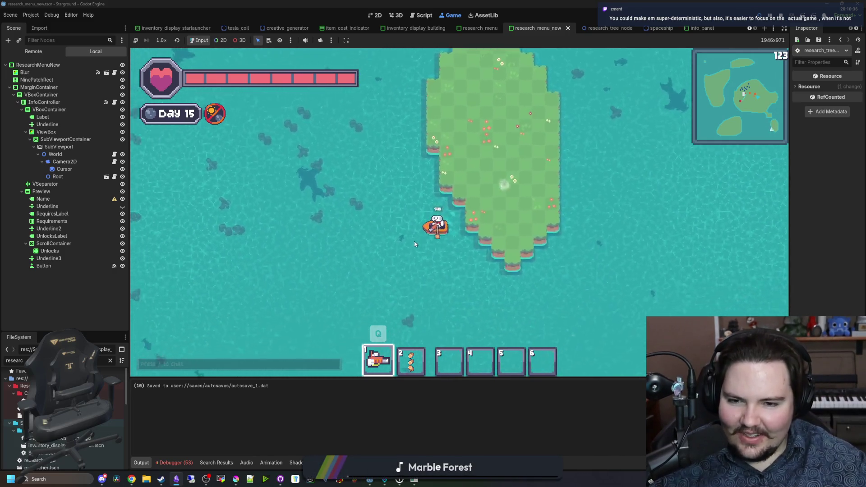
{"action": "key", "text": "s"}
{"action": "key", "text": "a"}
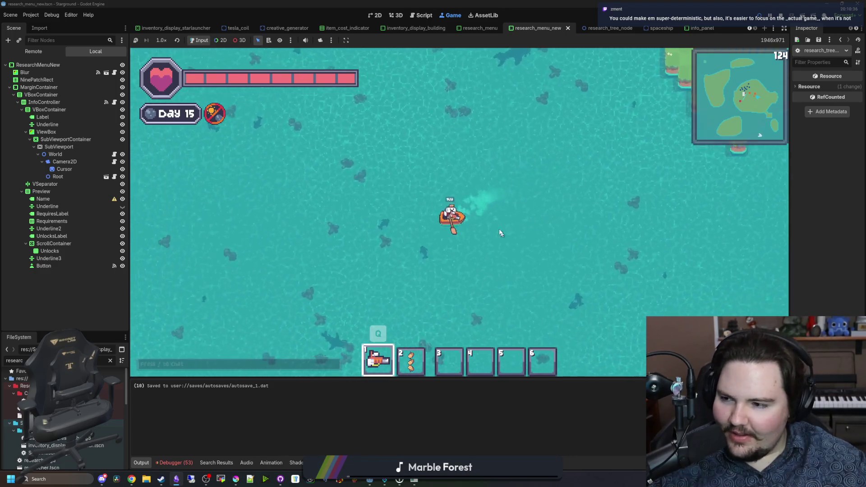
{"action": "key", "text": "s"}
{"action": "key", "text": "a"}
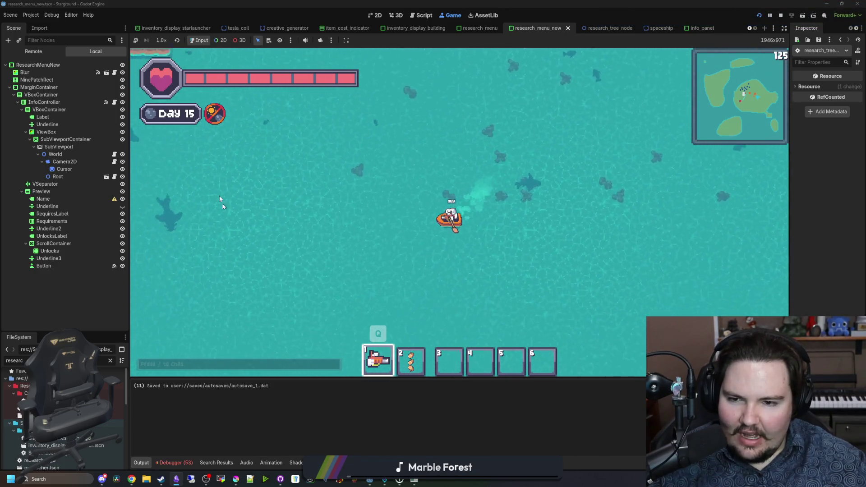
{"action": "key", "text": "s"}
{"action": "key", "text": "a"}
- Sail up-left along the grassy island's shore, then up the channel past the windmill
{"action": "key", "text": "w"}
{"action": "key", "text": "a"}
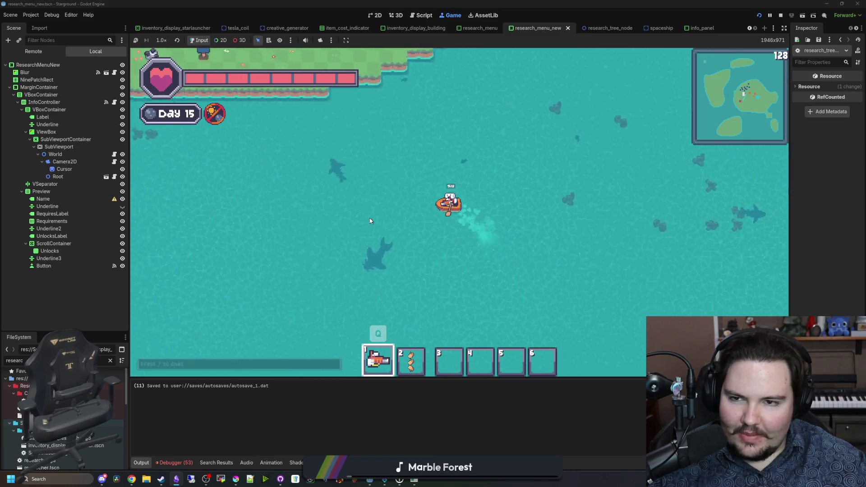
{"action": "key", "text": "a"}
{"action": "key", "text": "w"}
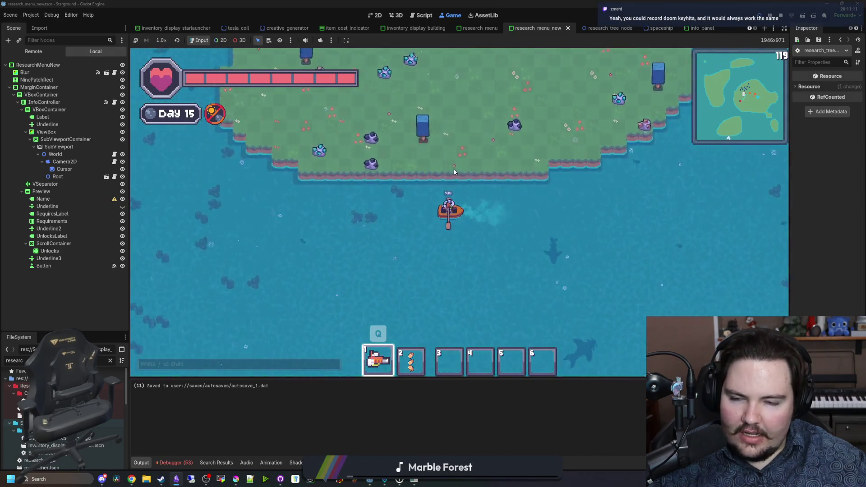
{"action": "key", "text": "a"}
{"action": "key", "text": "w"}
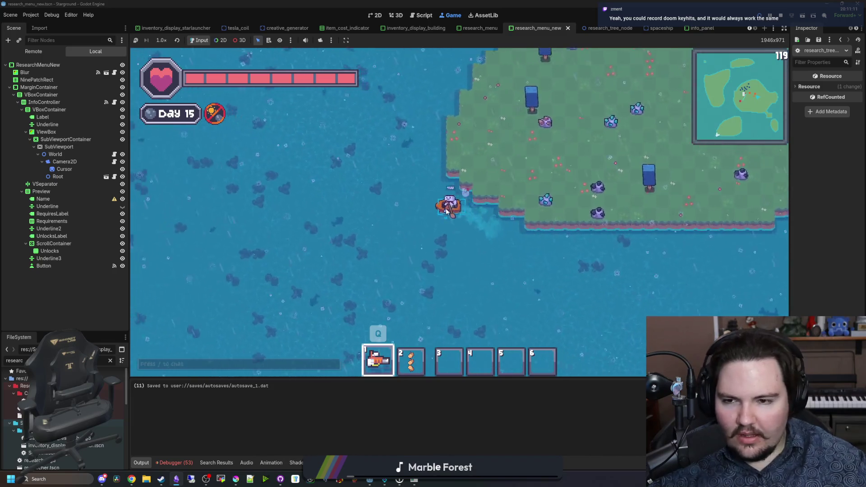
{"action": "key", "text": "w"}
{"action": "key", "text": "a"}
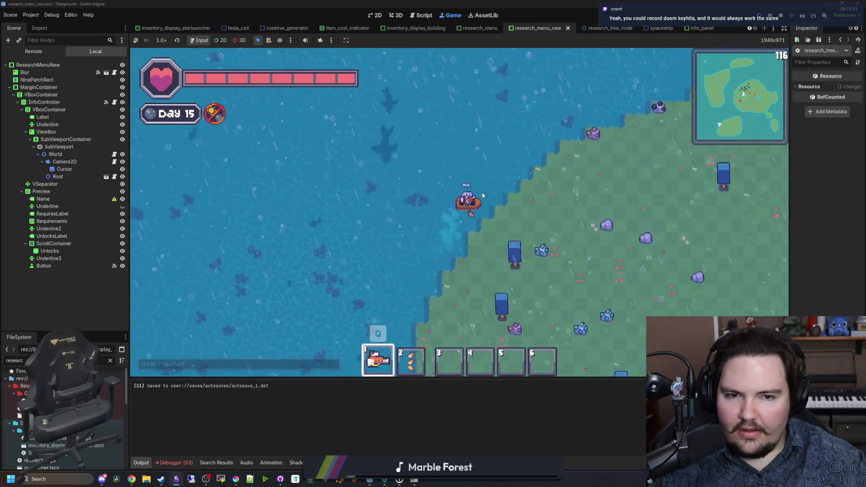
{"action": "key", "text": "w"}
{"action": "key", "text": "d"}
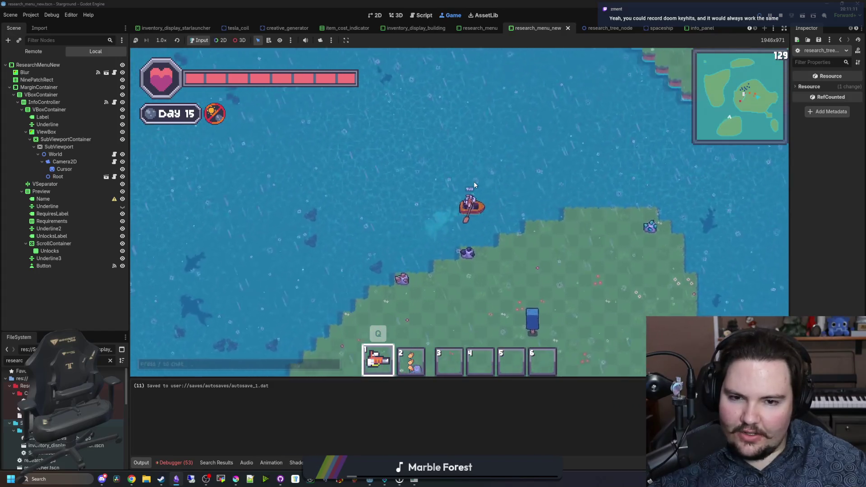
{"action": "key", "text": "w"}
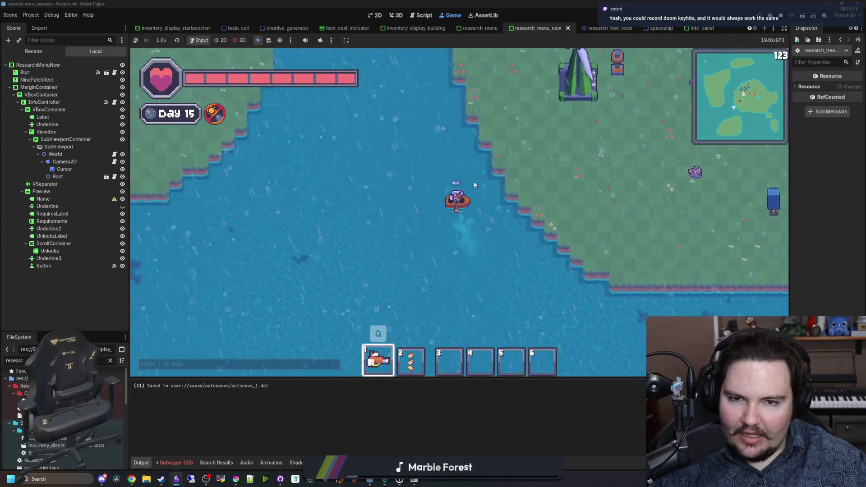
- Sail up-right past the slimes, back down the river, then right between islands
{"action": "key", "text": "w"}
{"action": "key", "text": "d"}
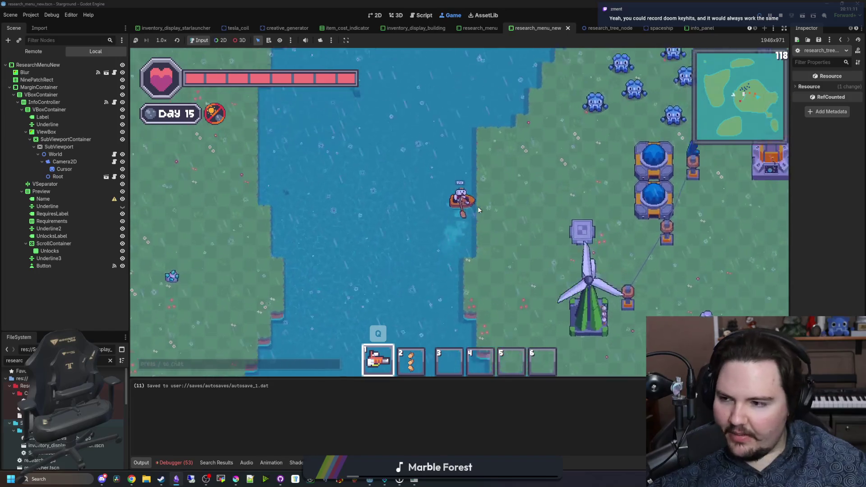
{"action": "key", "text": "w"}
{"action": "key", "text": "d"}
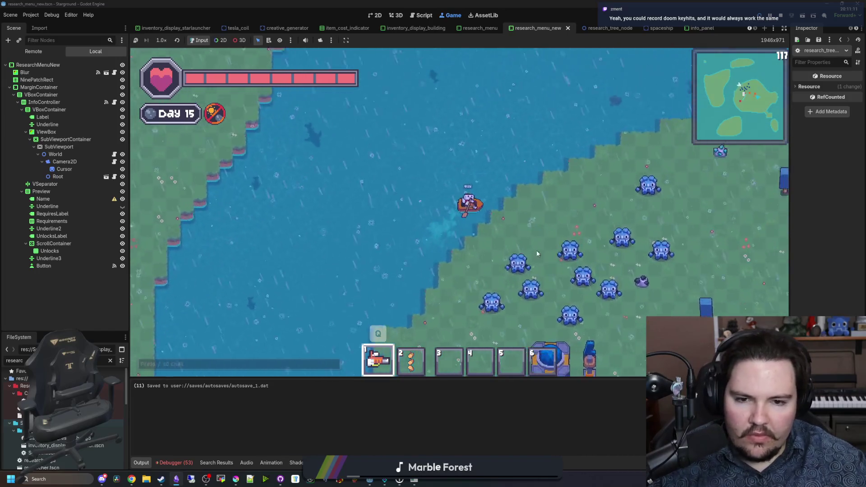
{"action": "key", "text": "a"}
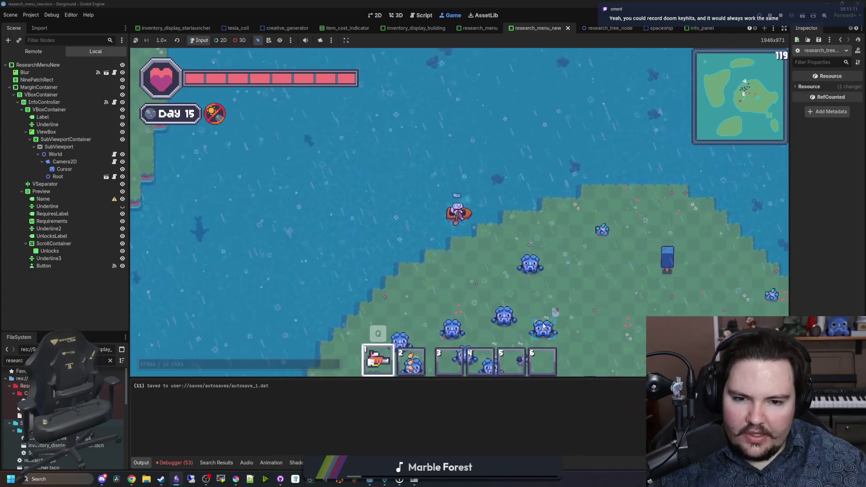
{"action": "key", "text": "s"}
{"action": "key", "text": "a"}
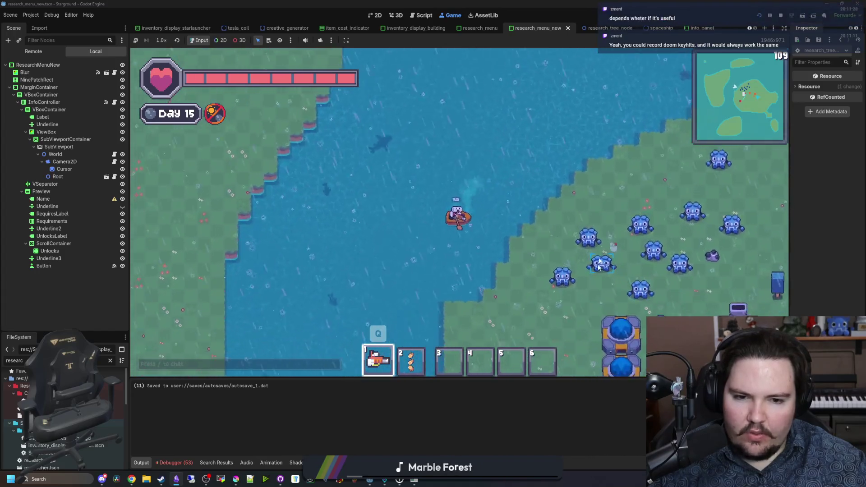
{"action": "key", "text": "s"}
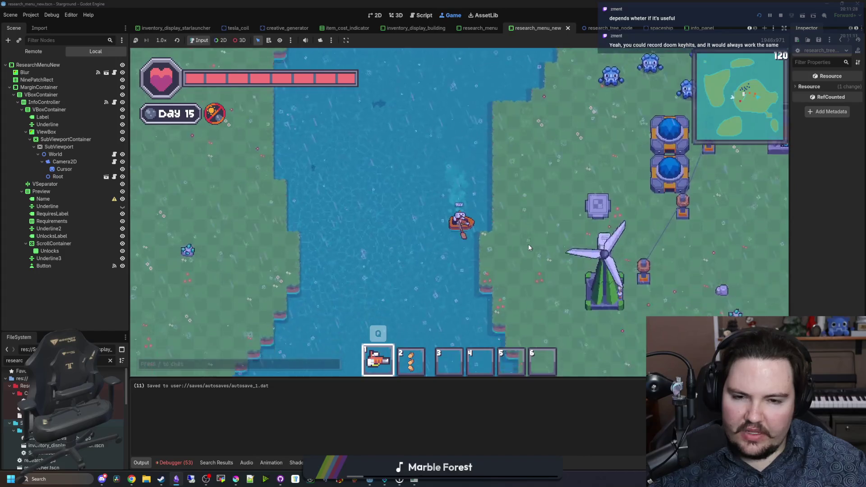
{"action": "key", "text": "s"}
{"action": "key", "text": "d"}
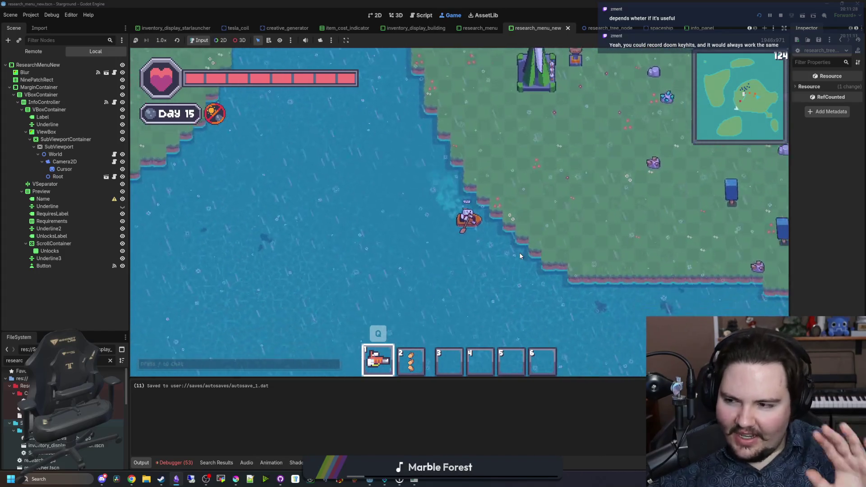
{"action": "key", "text": "d"}
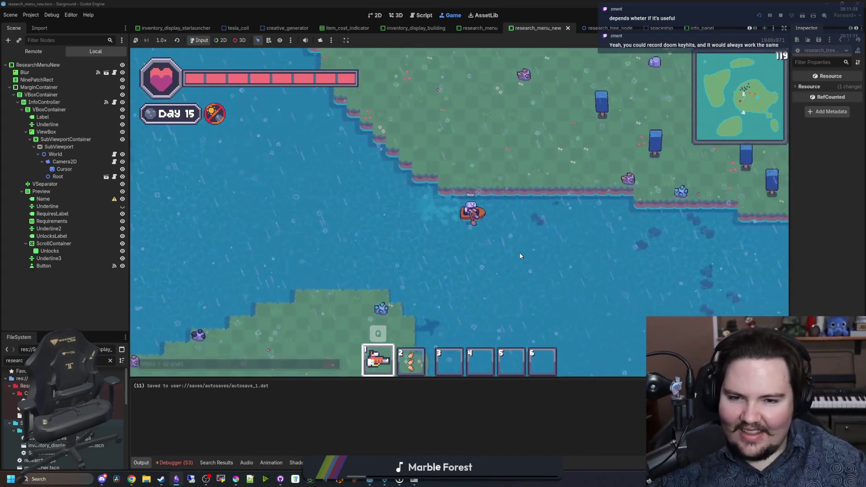
{"action": "key", "text": "d"}
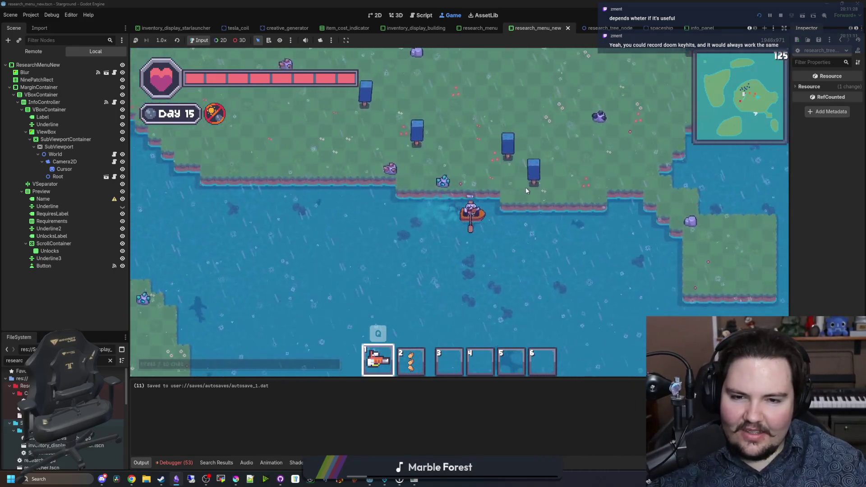
{"action": "key", "text": "d"}
{"action": "key", "text": "s"}
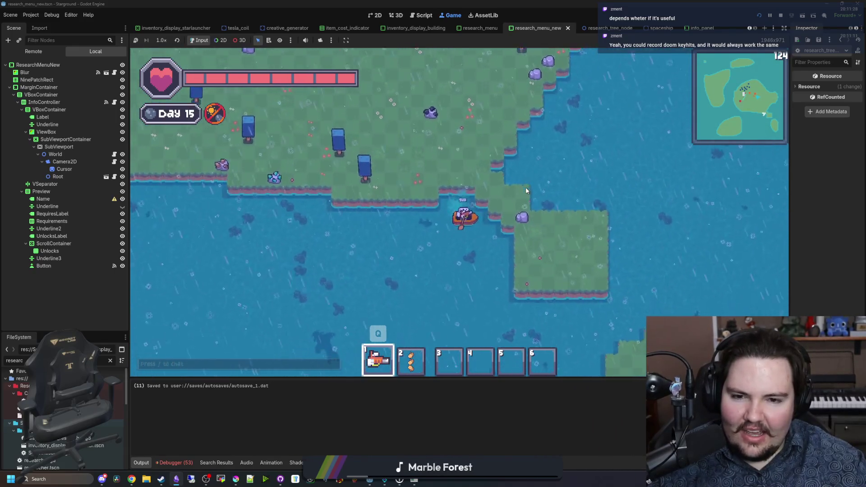
{"action": "key", "text": "d"}
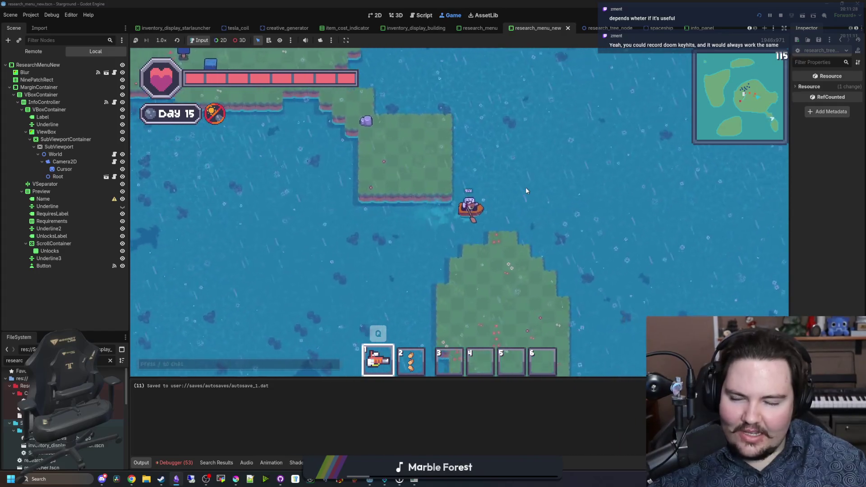
{"action": "key", "text": "w"}
- Sail north and west past the large island, turn east, and fire the laser over the water
{"action": "key", "text": "w"}
{"action": "key", "text": "a"}
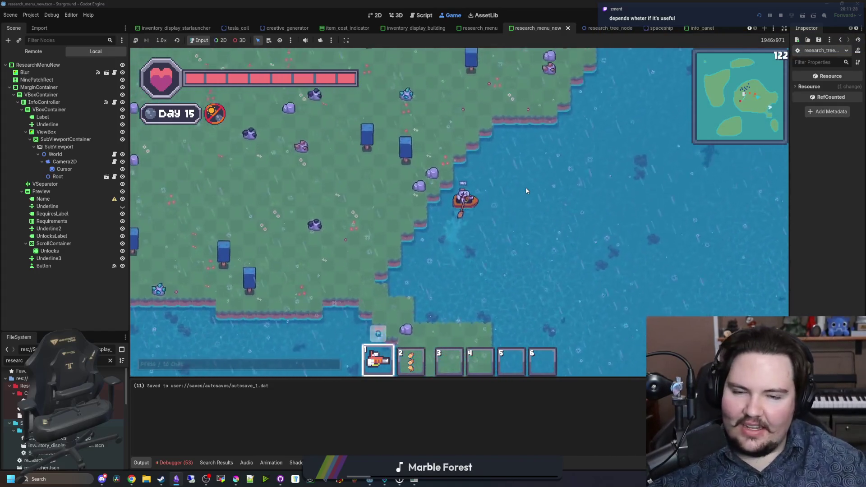
{"action": "key", "text": "w"}
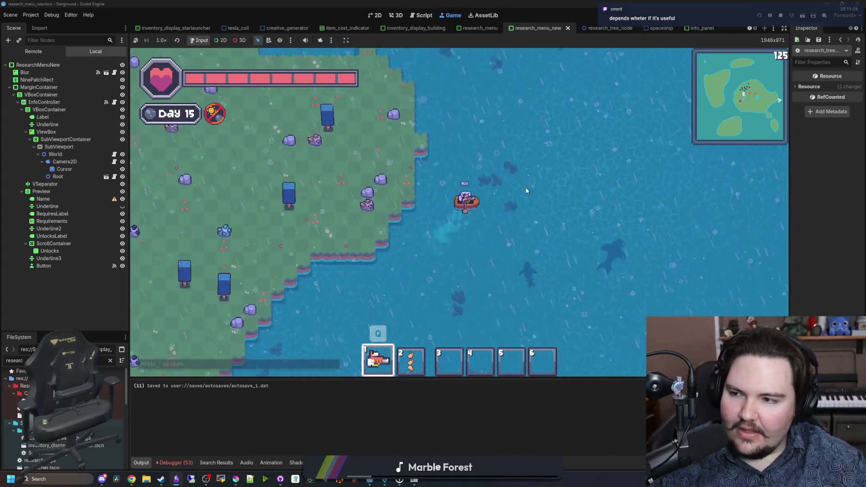
{"action": "key", "text": "a"}
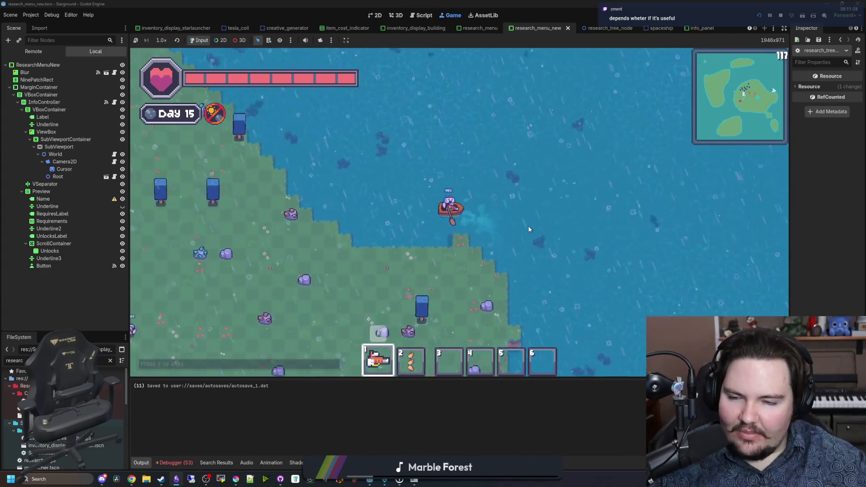
{"action": "key", "text": "w"}
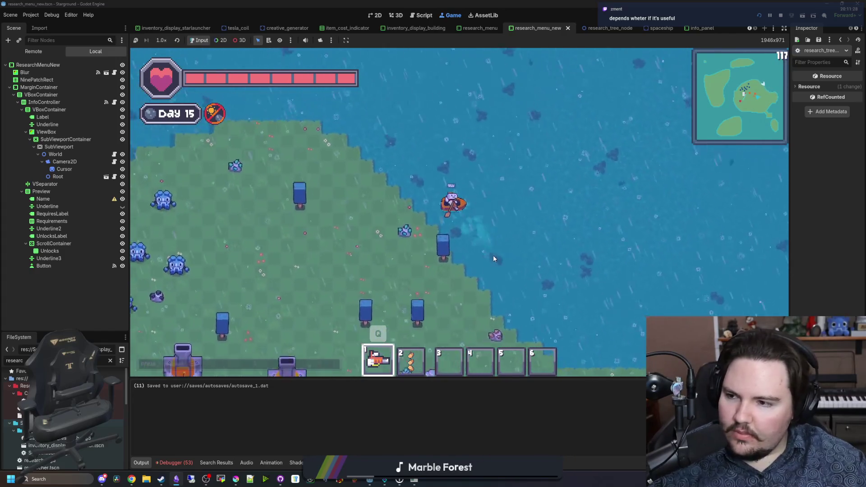
{"action": "key", "text": "a"}
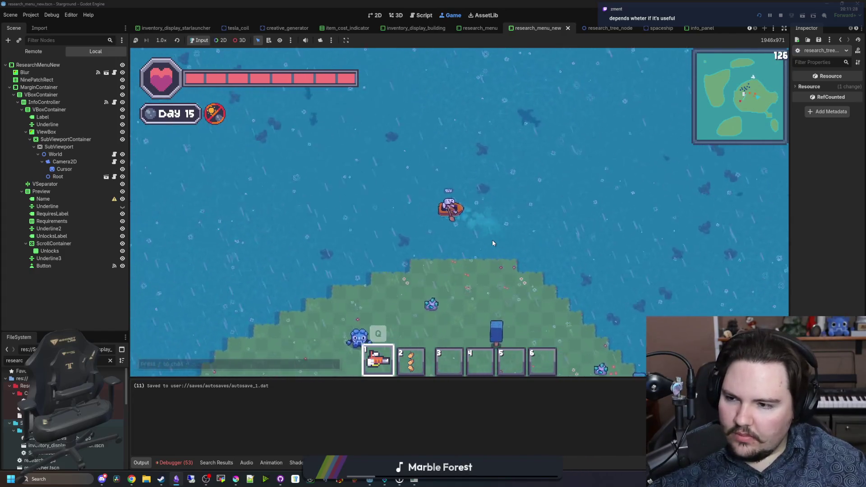
{"action": "key", "text": "a"}
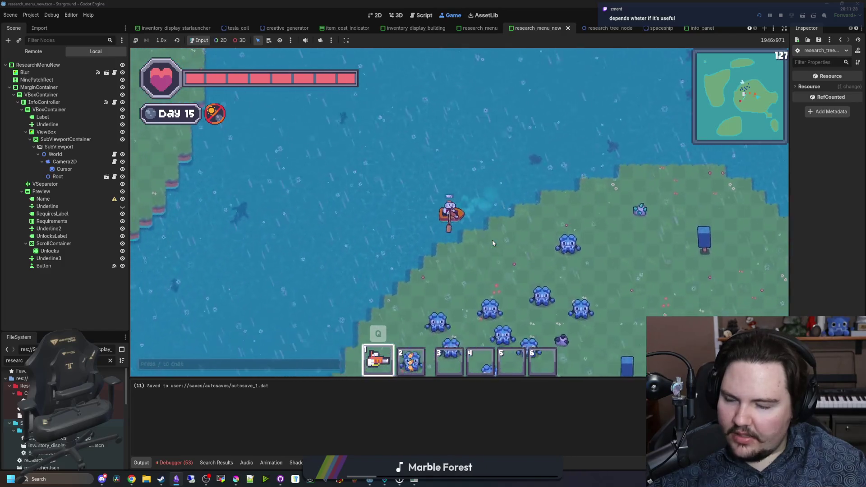
{"action": "key", "text": "w"}
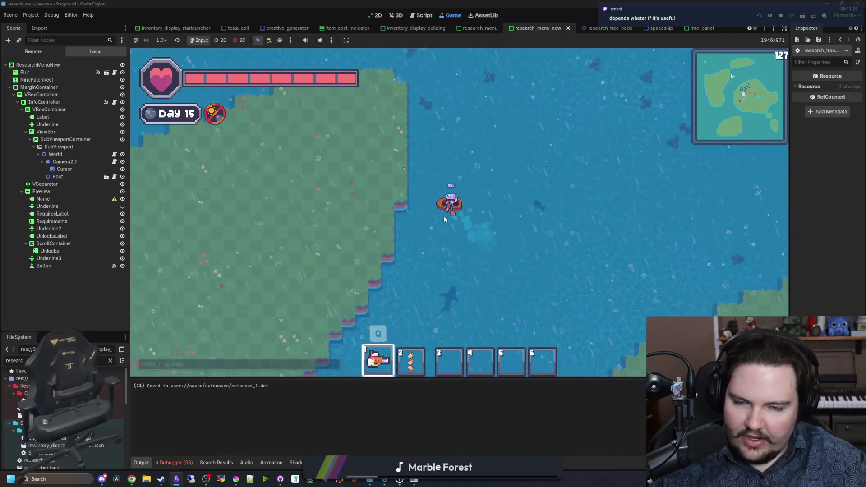
{"action": "key", "text": "w"}
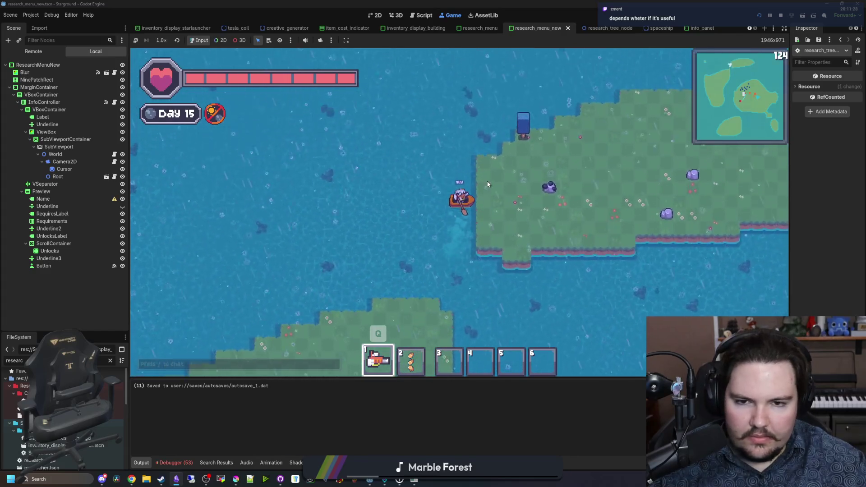
{"action": "key", "text": "d"}
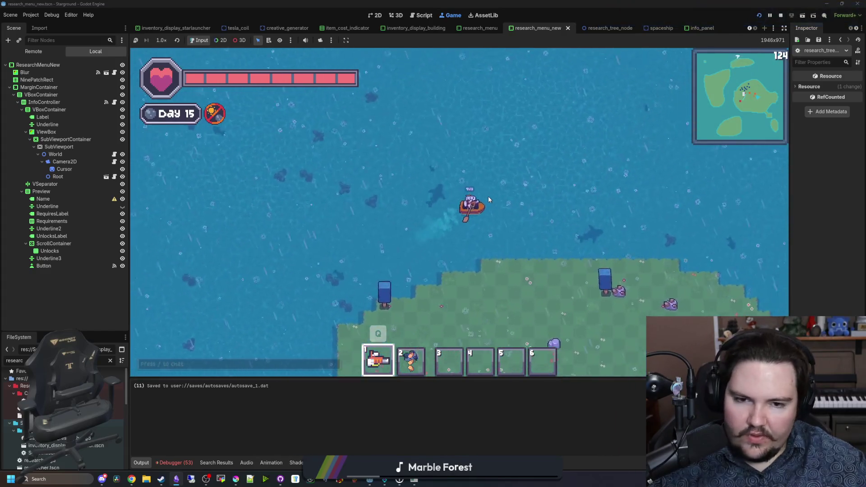
{"action": "left_click", "coordinate": [406, 198]}
- Row the boat east, then south to land on the grassy island's northern shore
{"action": "key", "text": "d"}
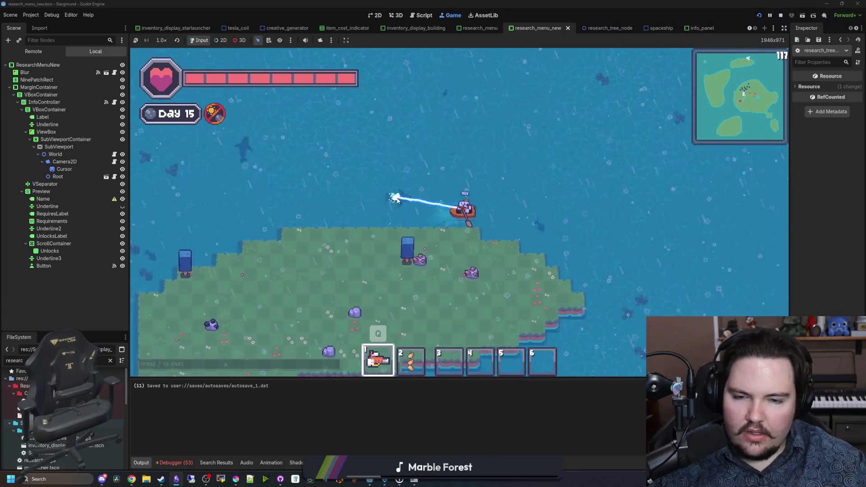
{"action": "key", "text": "s"}
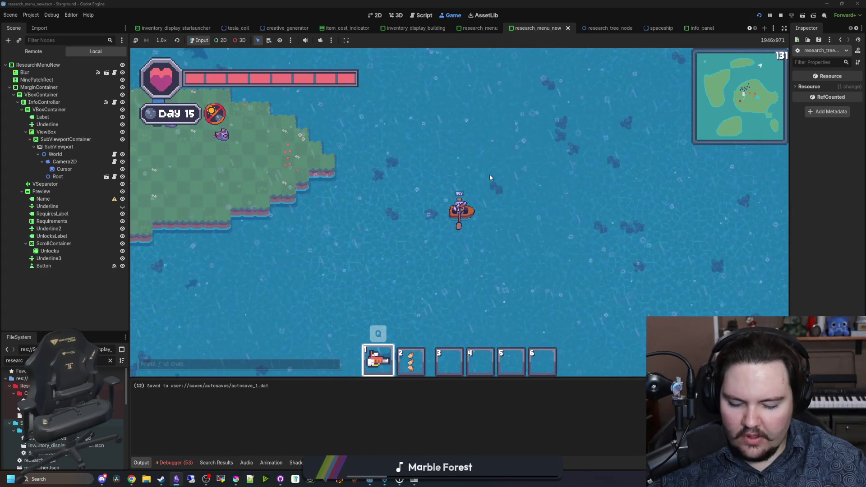
{"action": "key", "text": "s"}
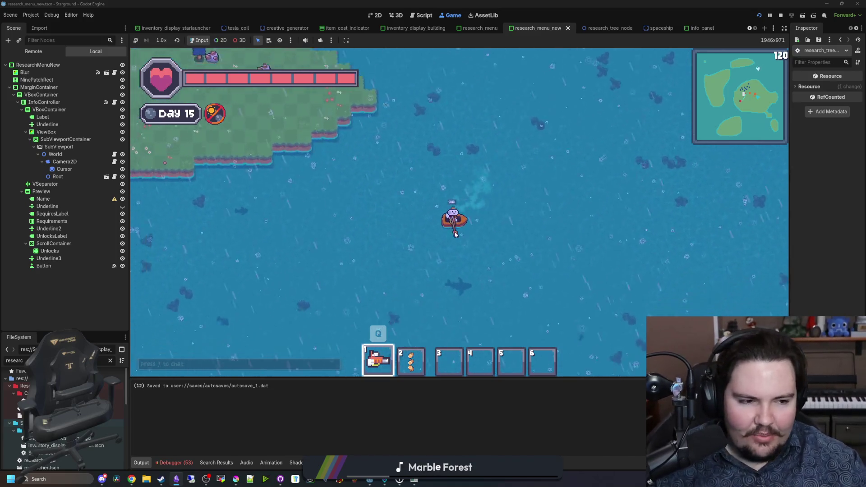
{"action": "key", "text": "s"}
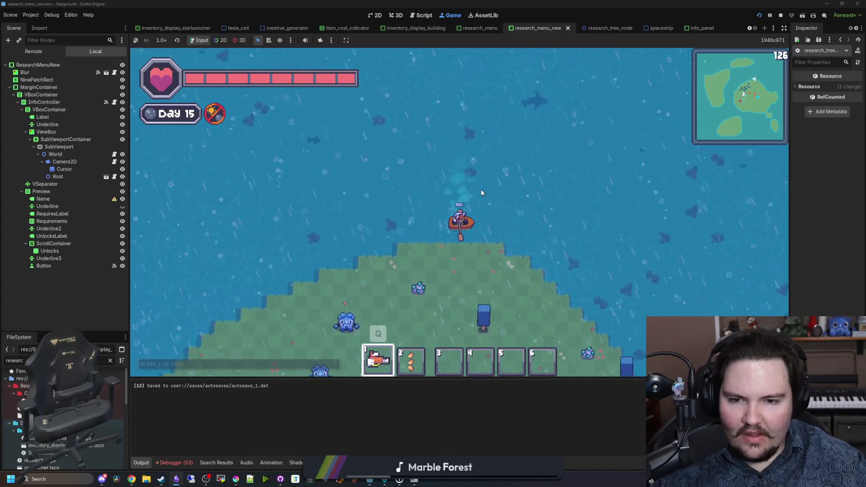
{"action": "key", "text": "s"}
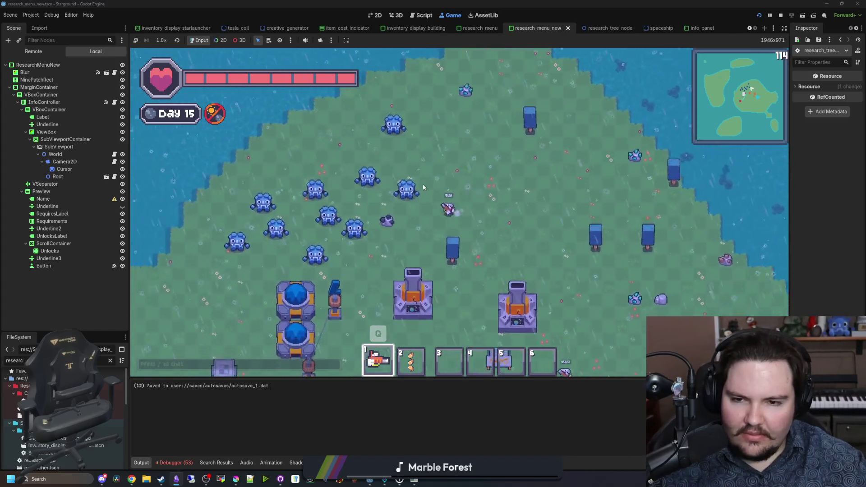
- Walk the character west, then southeast toward the buildings and windmill, and up to the shore
{"action": "key", "text": "a"}
{"action": "key", "text": "a"}
{"action": "key", "text": "w"}
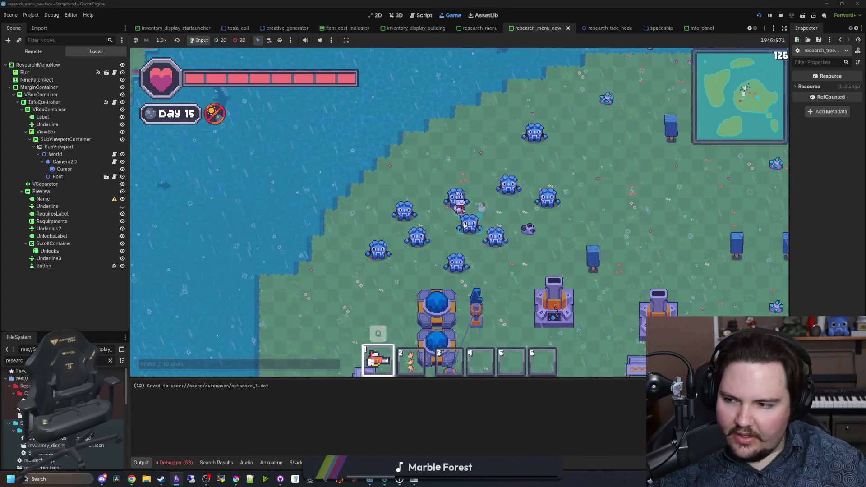
{"action": "key", "text": "a"}
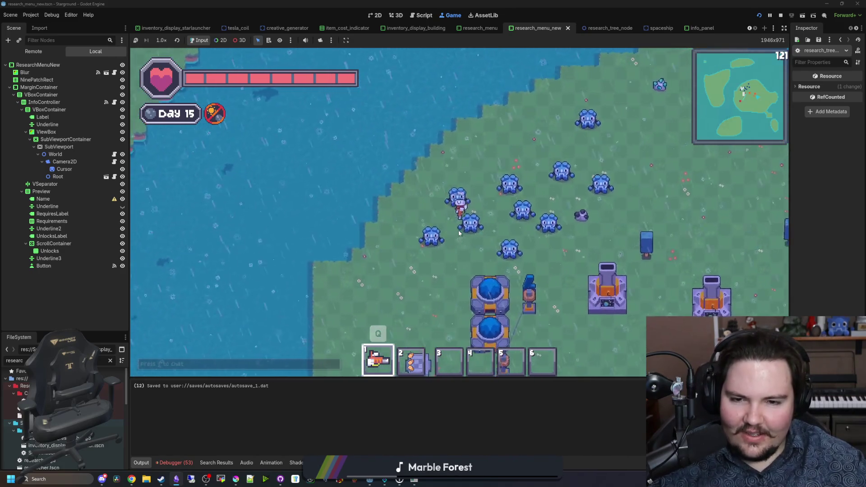
{"action": "key", "text": "d"}
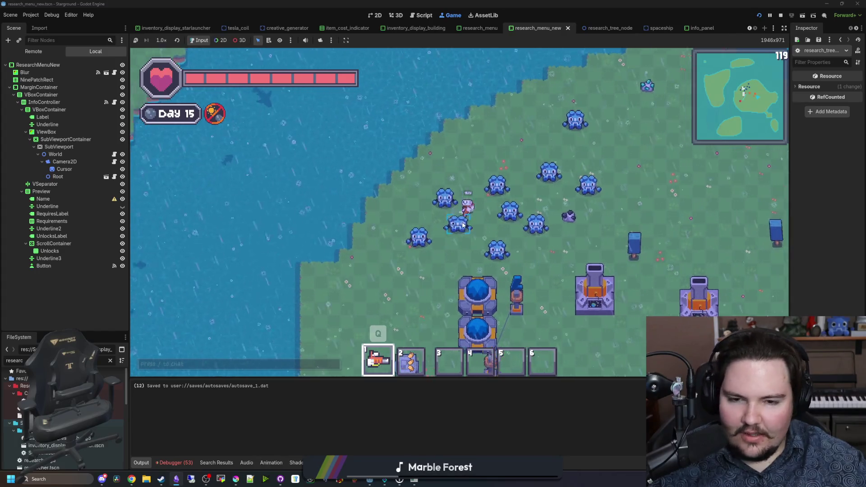
{"action": "key", "text": "s"}
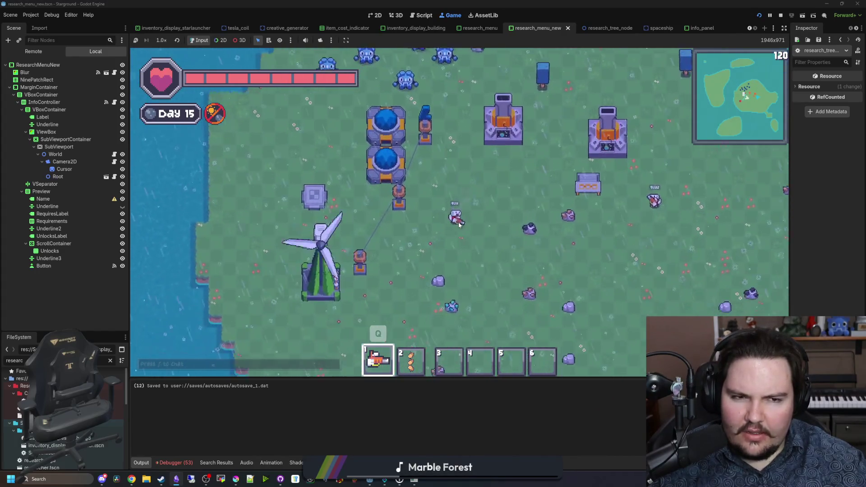
{"action": "key", "text": "a"}
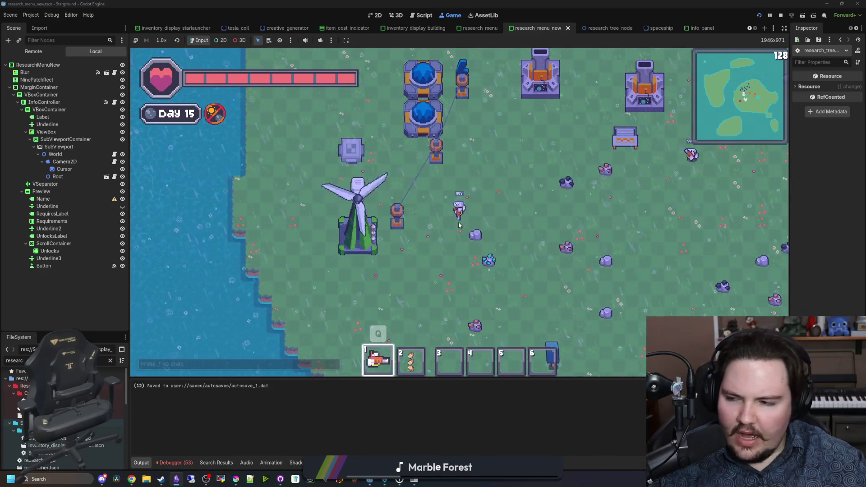
{"action": "key", "text": "a"}
{"action": "key", "text": "w"}
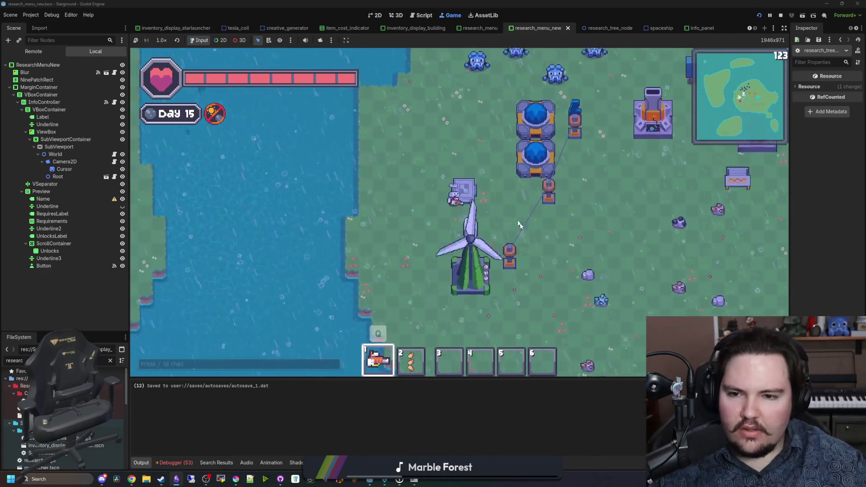
{"action": "key", "text": "d"}
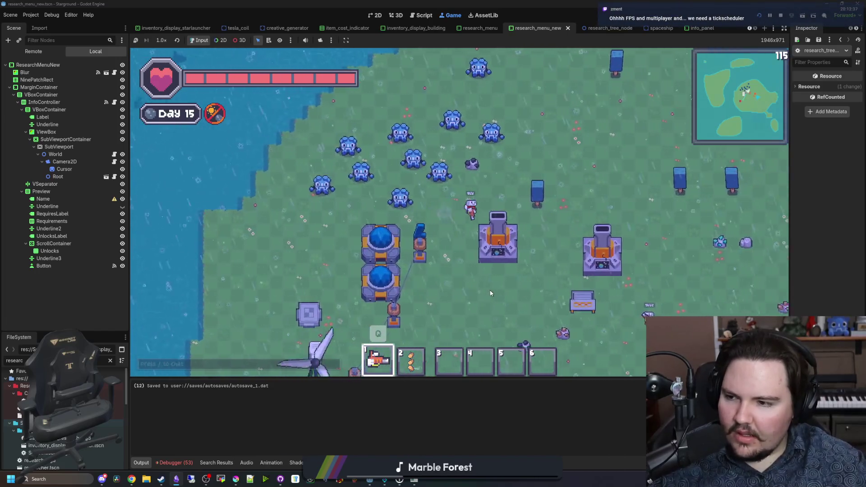
{"action": "key", "text": "d"}
{"action": "key", "text": "w"}
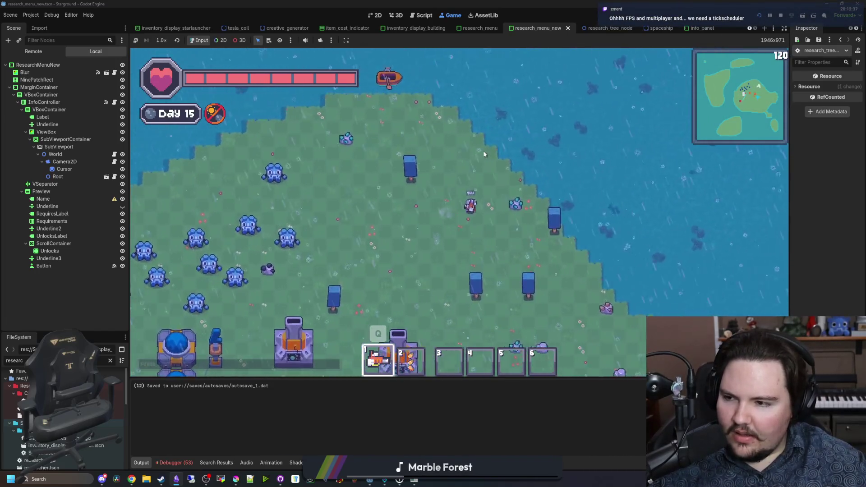
{"action": "key", "text": "s"}
{"action": "key", "text": "a"}
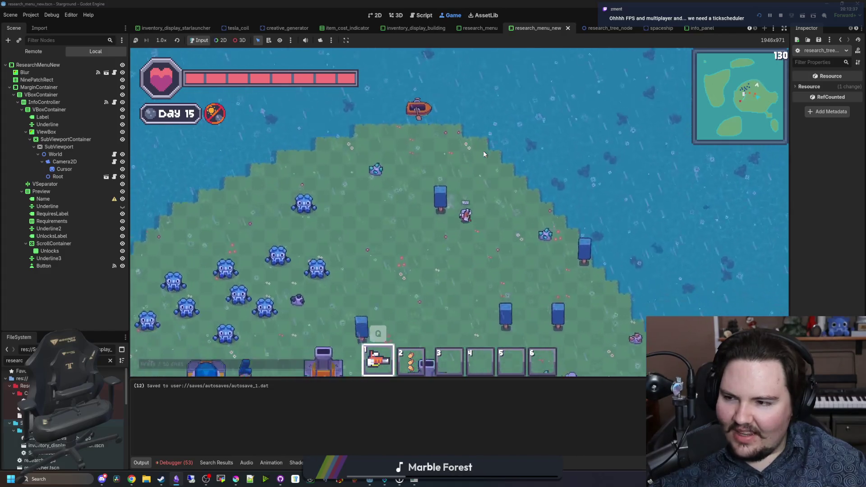
{"action": "key", "text": "s"}
{"action": "key", "text": "d"}
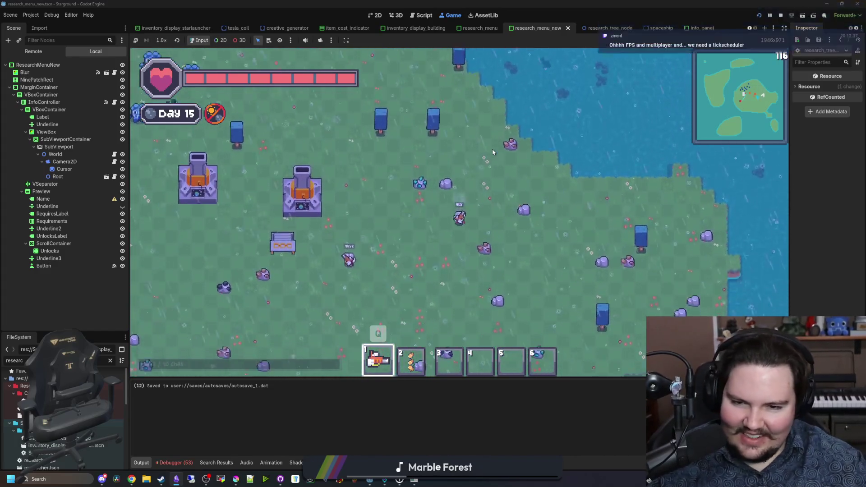
- Walk south along the coast, then north into the group of creatures and around the island
{"action": "key", "text": "s"}
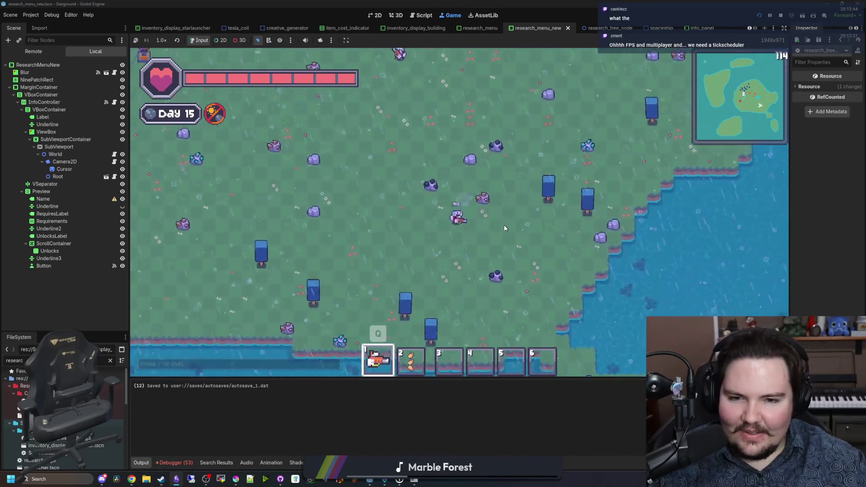
{"action": "key", "text": "s"}
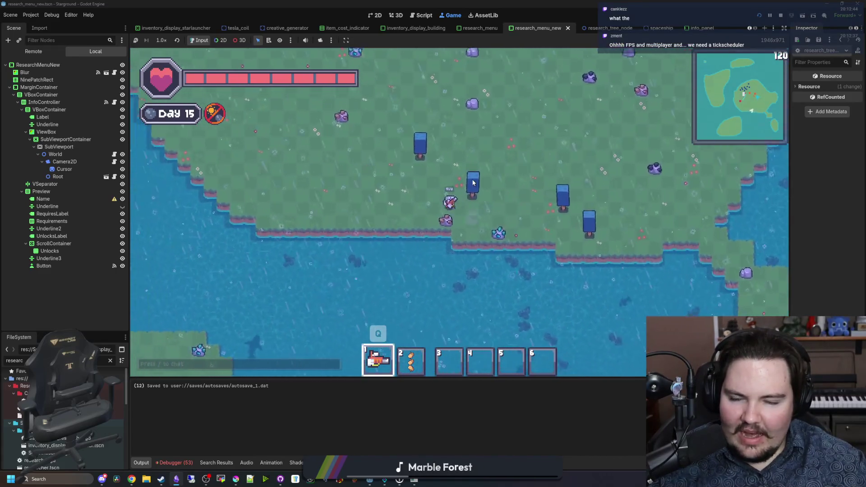
{"action": "key", "text": "w"}
{"action": "key", "text": "a"}
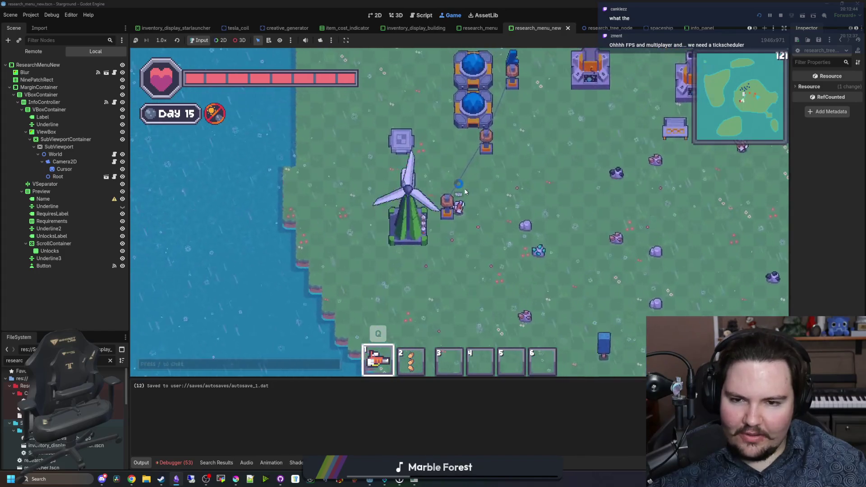
{"action": "key", "text": "w"}
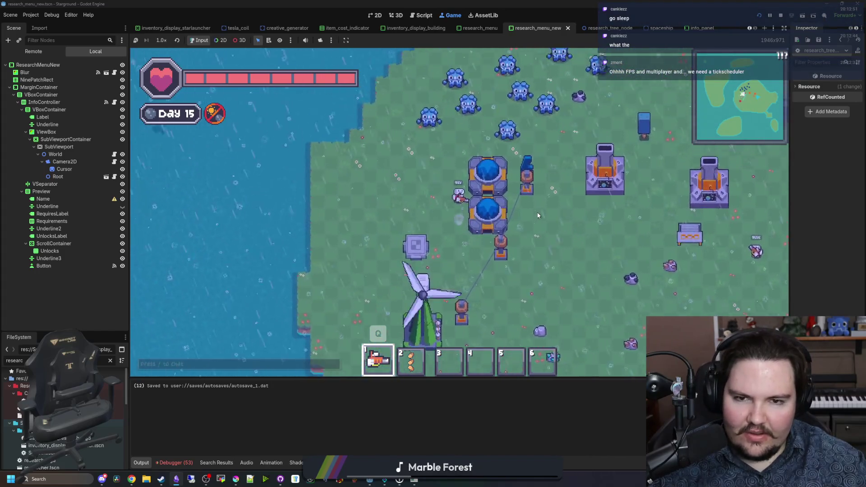
{"action": "key", "text": "w"}
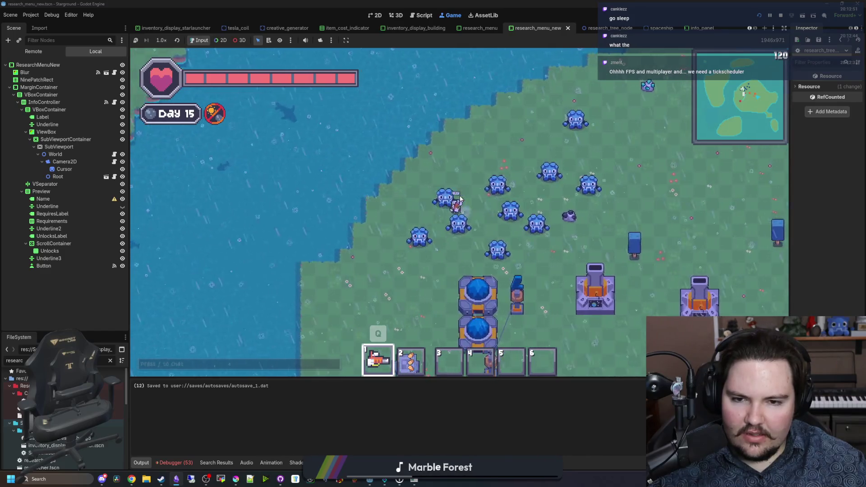
{"action": "key", "text": "d"}
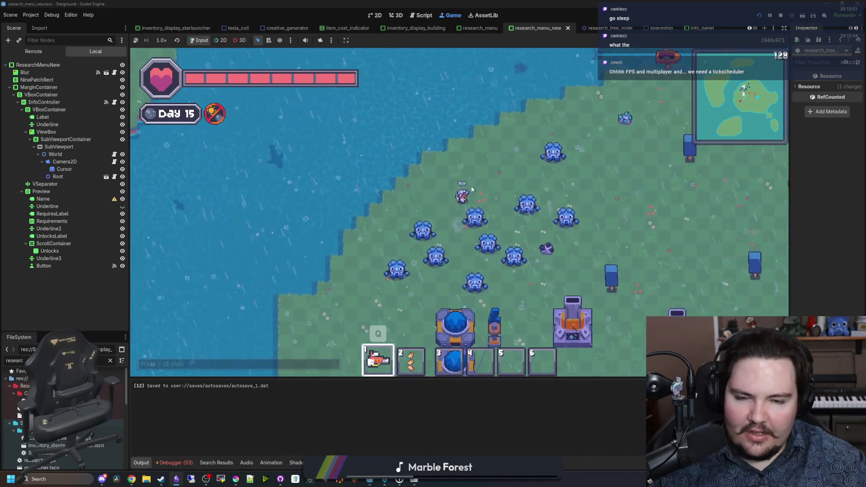
{"action": "key", "text": "d"}
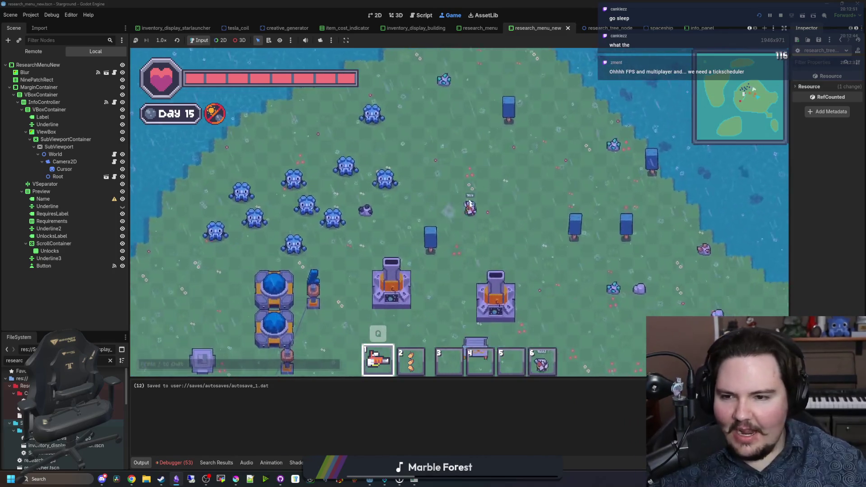
{"action": "scroll", "coordinate": [447, 171], "scroll_direction": "up", "scroll_amount": 2}
{"action": "scroll", "coordinate": [456, 181], "scroll_direction": "down", "scroll_amount": 2}
{"action": "key", "text": "w"}
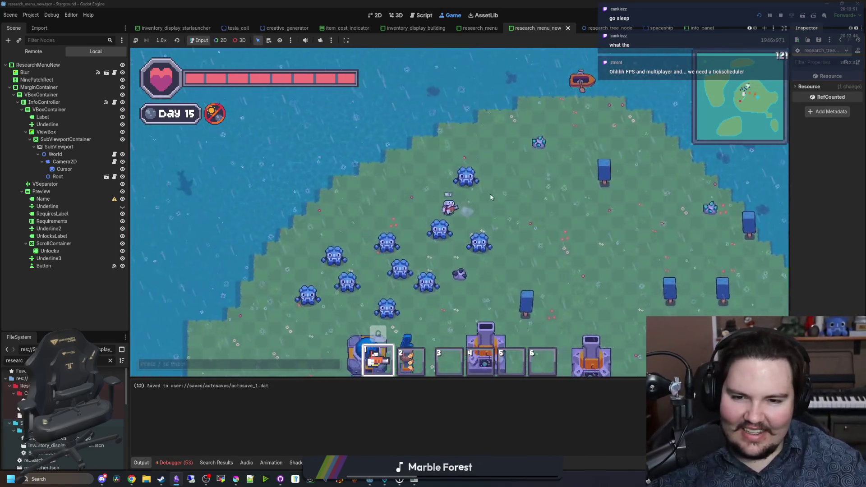
{"action": "key", "text": "a"}
{"action": "key", "text": "s"}
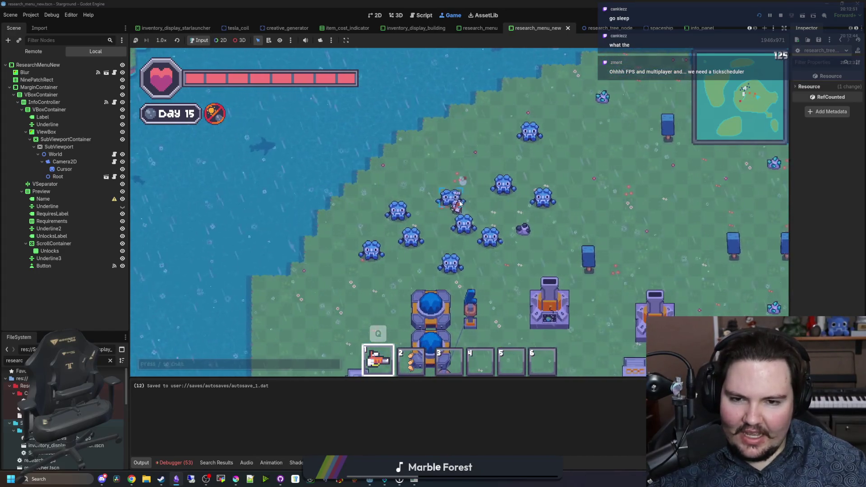
- Open the in-game Research Tree and view the Tyria and Nuclear Fission research details
{"action": "key", "text": "d"}
{"action": "key", "text": "r"}
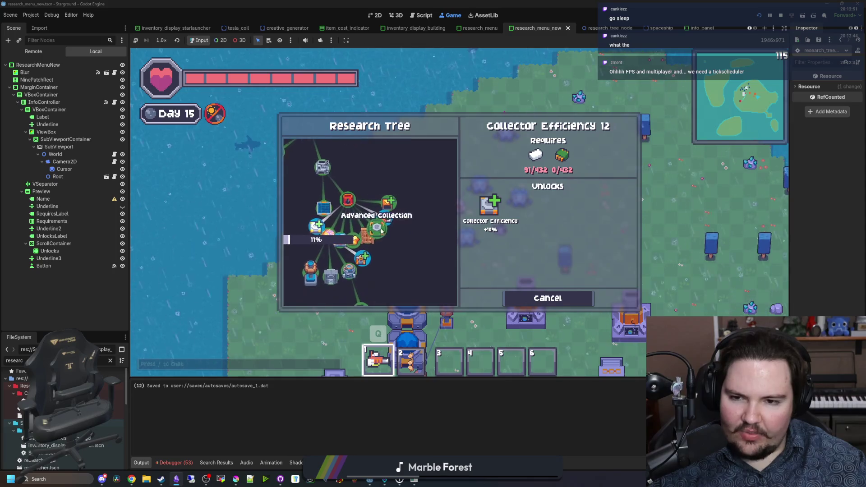
{"action": "left_click_drag", "start_coordinate": [345, 237], "coordinate": [340, 184]}
{"action": "left_click", "coordinate": [352, 192]}
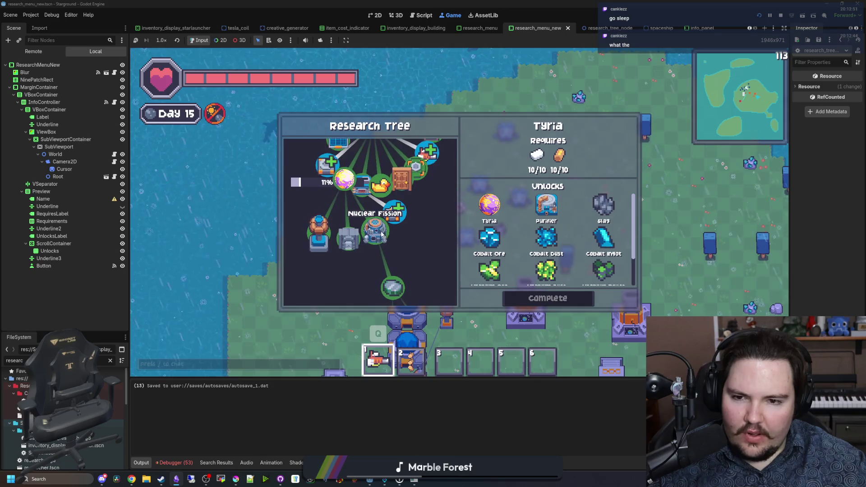
{"action": "left_click", "coordinate": [363, 200]}
{"action": "scroll", "coordinate": [364, 216], "scroll_direction": "up", "scroll_amount": 4}
{"action": "left_click", "coordinate": [358, 223]}
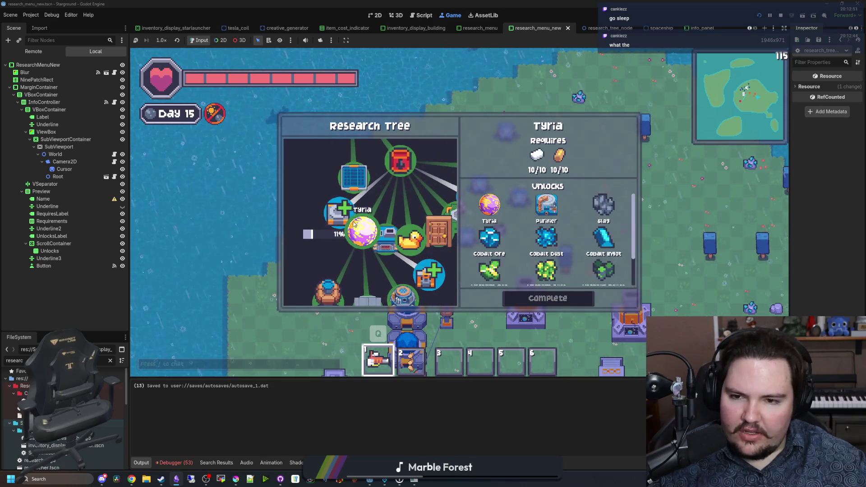
- Switch to the research_tree_node scene in 2D and cancel adding a 'progres' child under Root
{"action": "left_click", "coordinate": [105, 176]}
{"action": "left_click", "coordinate": [374, 15]}
{"action": "scroll", "coordinate": [546, 225], "scroll_direction": "up", "scroll_amount": 3}
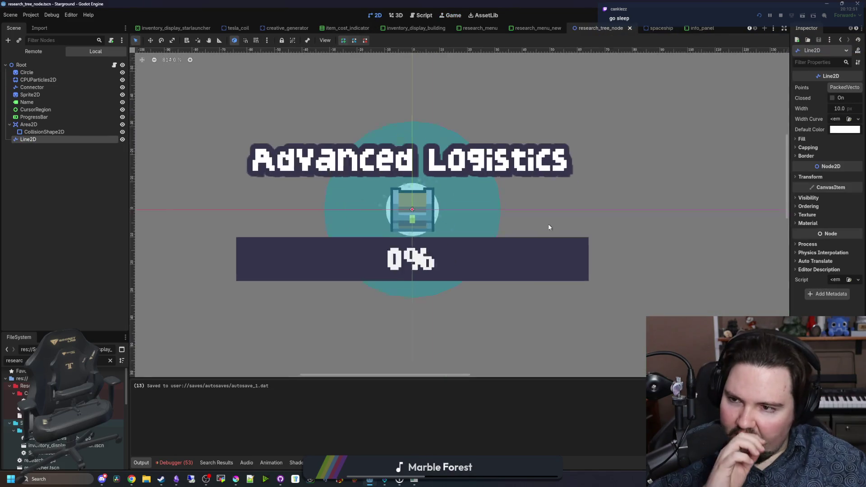
{"action": "right_click", "coordinate": [46, 65]}
{"action": "left_click", "coordinate": [66, 82]}
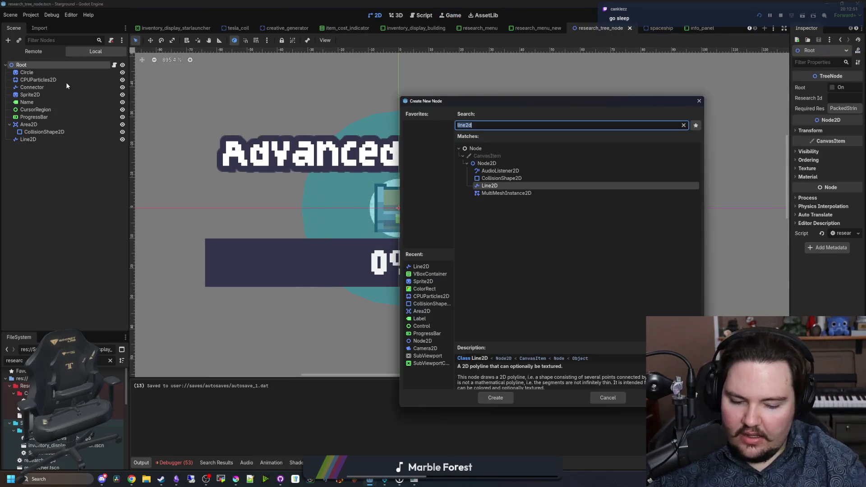
{"action": "type", "text": "progres"}
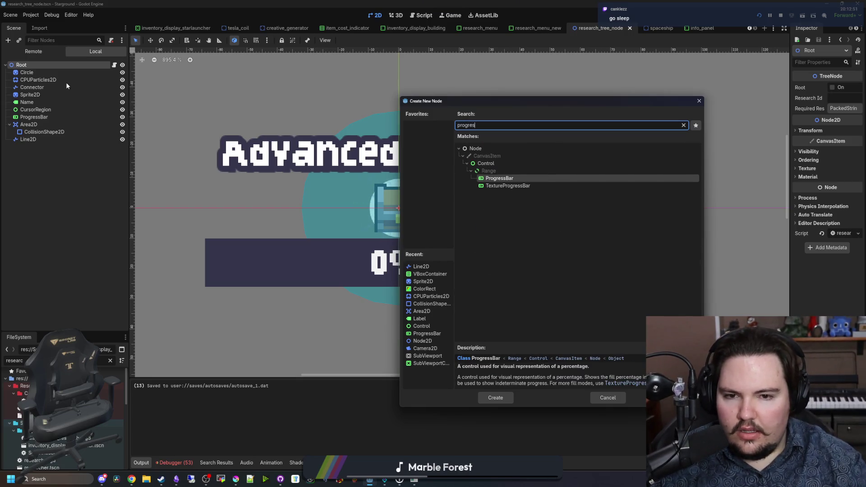
{"action": "left_click", "coordinate": [699, 100]}
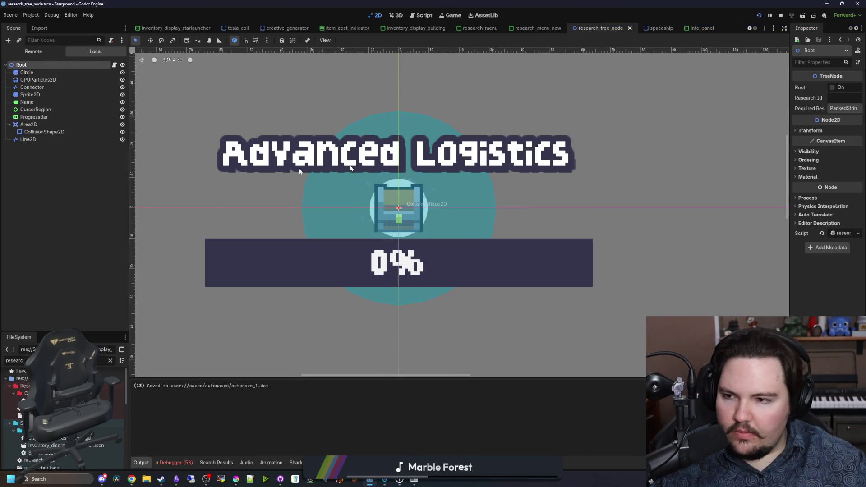
- Select the ProgressBar node and widen the Inspector to read its settings
{"action": "left_click", "coordinate": [37, 117]}
{"action": "left_click_drag", "start_coordinate": [789, 178], "coordinate": [623, 180]}
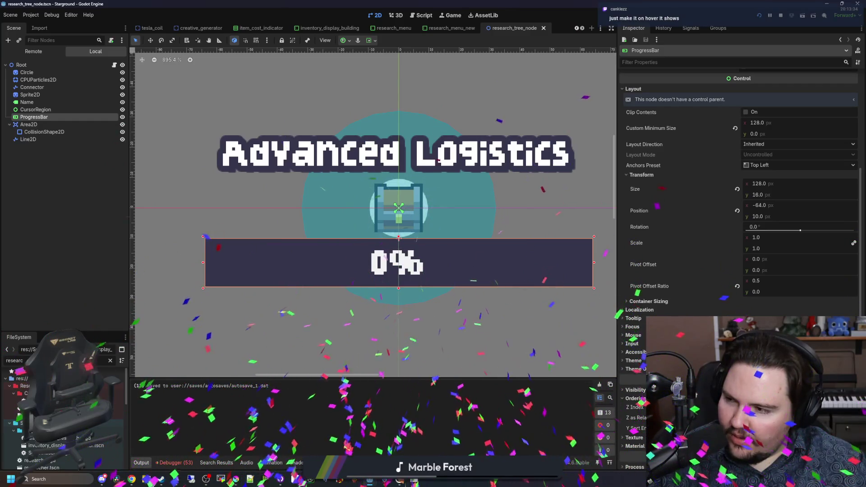
{"action": "mouse_move", "coordinate": [369, 478]}
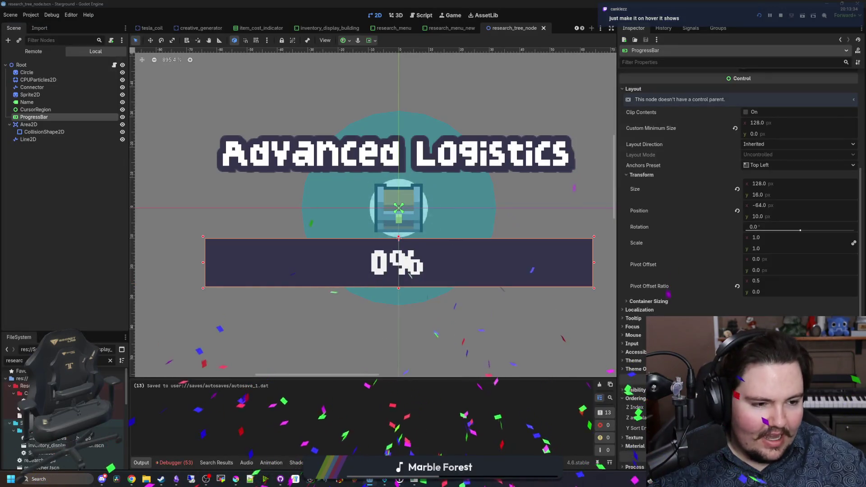
{"action": "key", "text": "alt+Tab"}
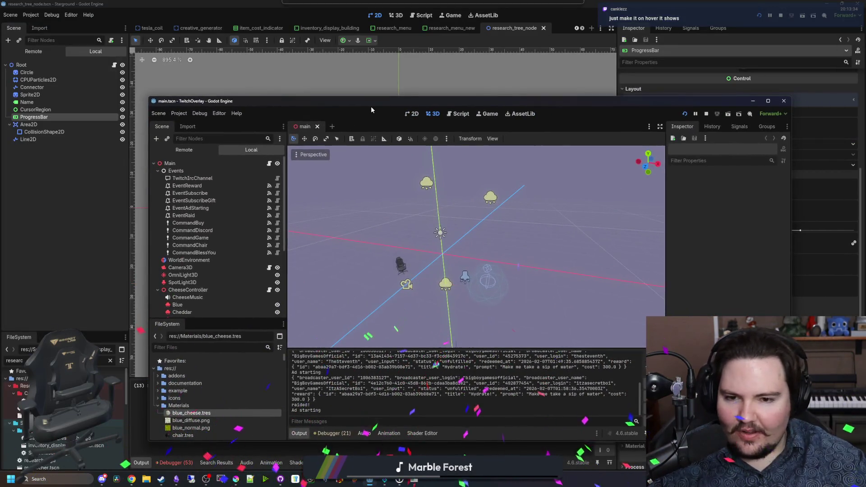
{"action": "key", "text": "alt+Tab"}
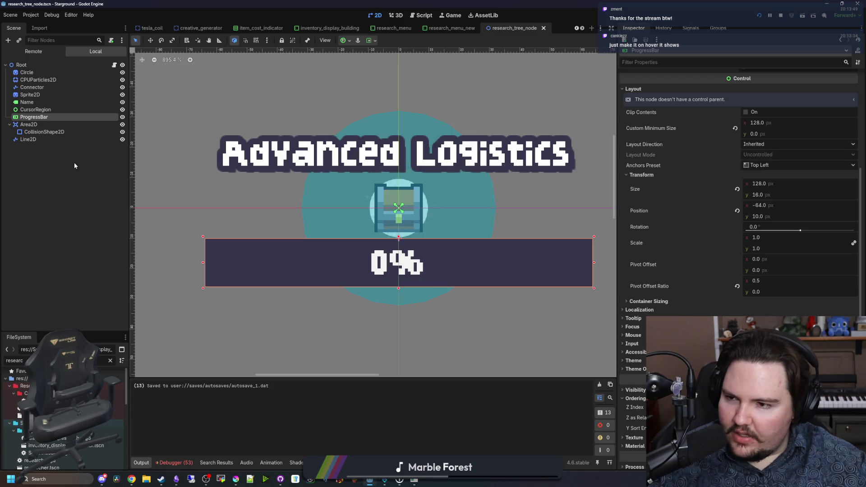
- Recentre the canvas, check the ProgressBar's Fill Mode options unchanged, and bring up Root's actions
{"action": "left_click", "coordinate": [95, 209]}
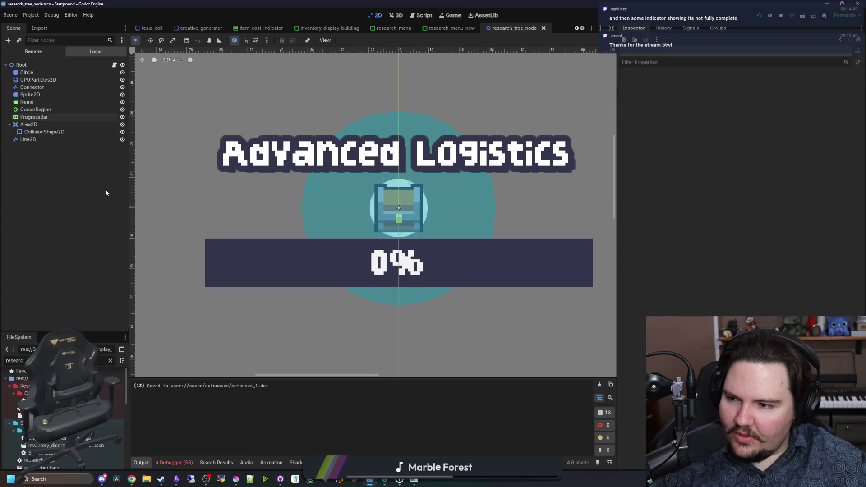
{"action": "mouse_move", "coordinate": [431, 240]}
{"action": "left_mouse_down"}
{"action": "mouse_move", "coordinate": [382, 277]}
{"action": "mouse_move", "coordinate": [396, 261]}
{"action": "left_mouse_up"}
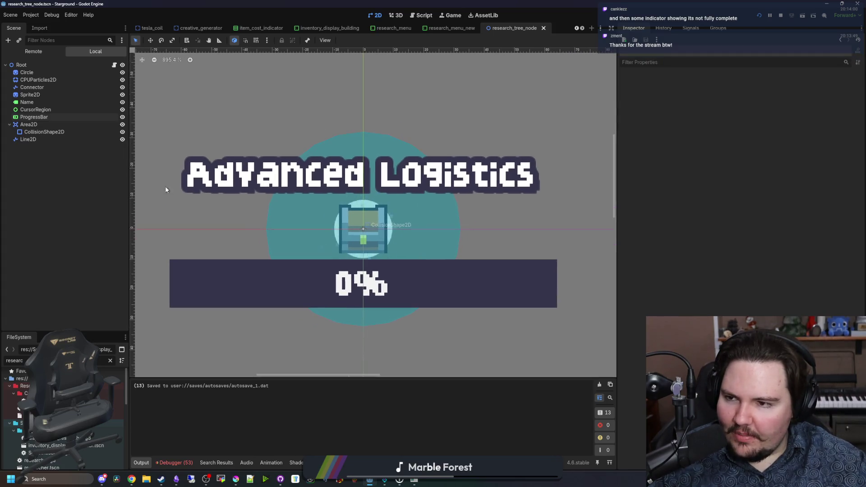
{"action": "left_click", "coordinate": [55, 117]}
{"action": "scroll", "coordinate": [725, 143], "scroll_direction": "up", "scroll_amount": 3}
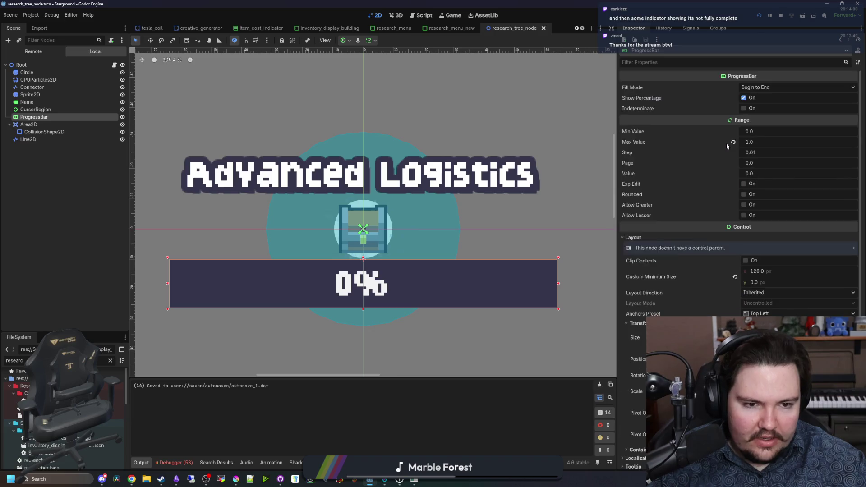
{"action": "left_click", "coordinate": [763, 85]}
{"action": "right_click", "coordinate": [50, 67]}
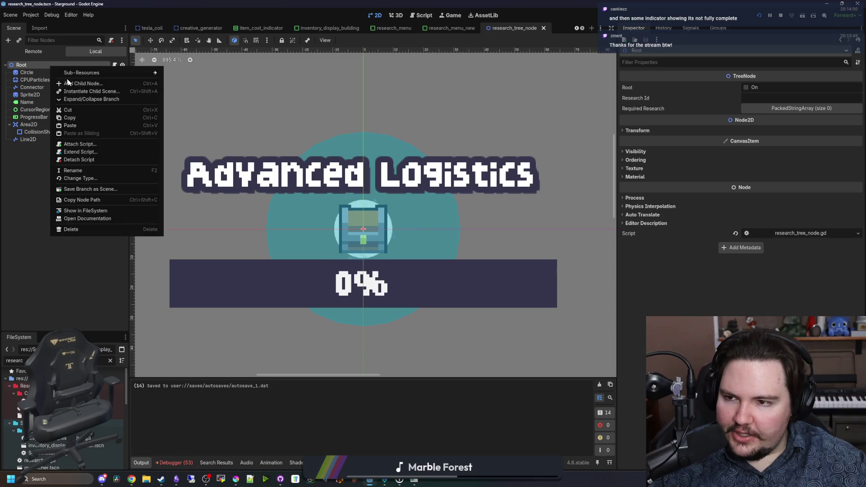
- Add a TextureProgressBar child under Root and quick-load circle_progress as its Progress texture
{"action": "left_click", "coordinate": [70, 83]}
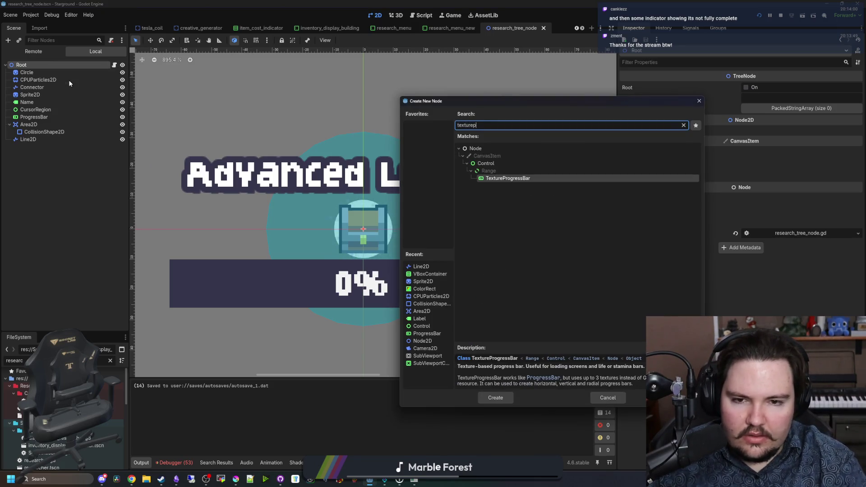
{"action": "key", "text": "Escape"}
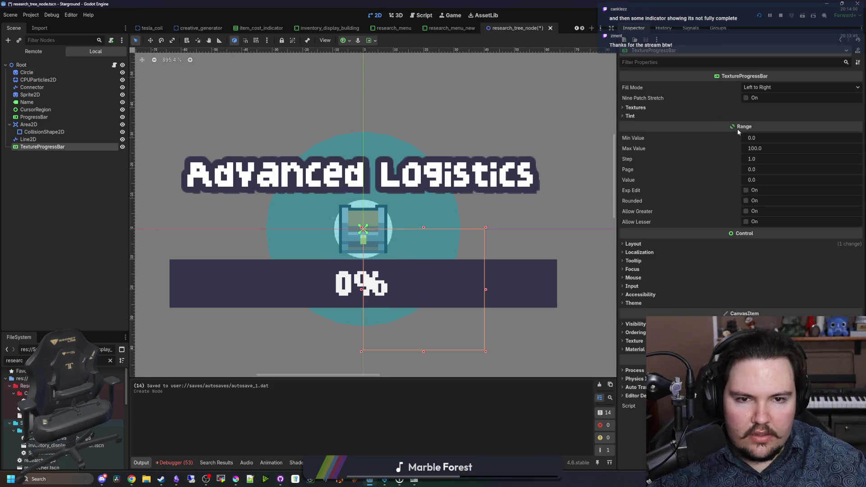
{"action": "left_click", "coordinate": [637, 109]}
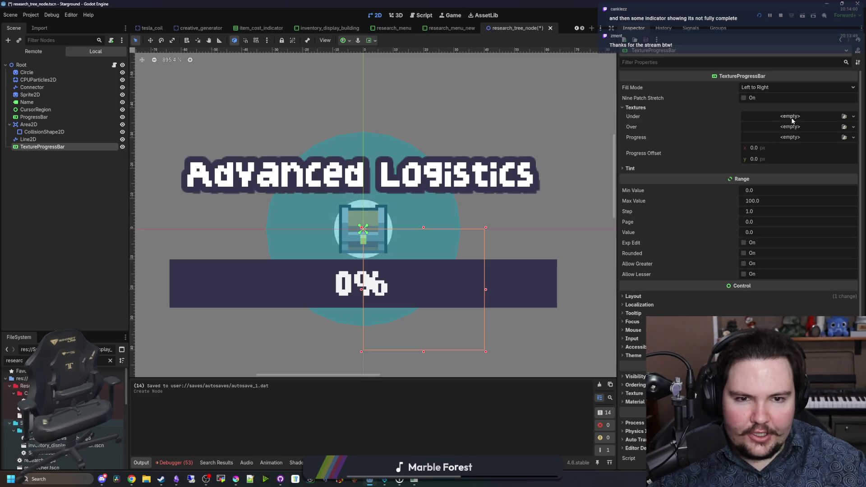
{"action": "left_click", "coordinate": [787, 136]}
{"action": "left_click", "coordinate": [800, 291]}
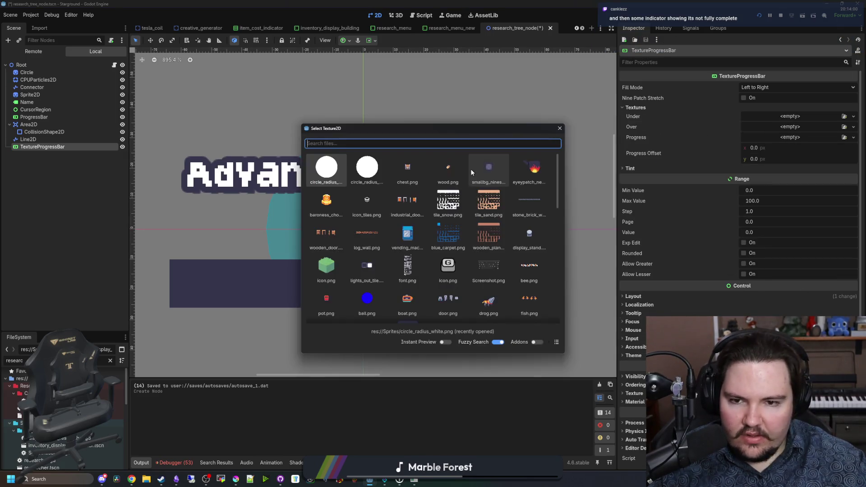
{"action": "type", "text": "prog"}
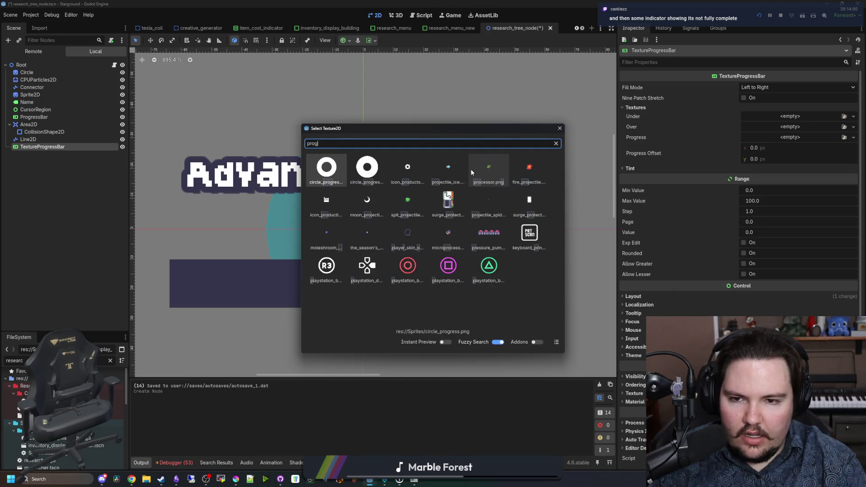
{"action": "double_click", "coordinate": [363, 175]}
{"action": "left_click", "coordinate": [809, 144]}
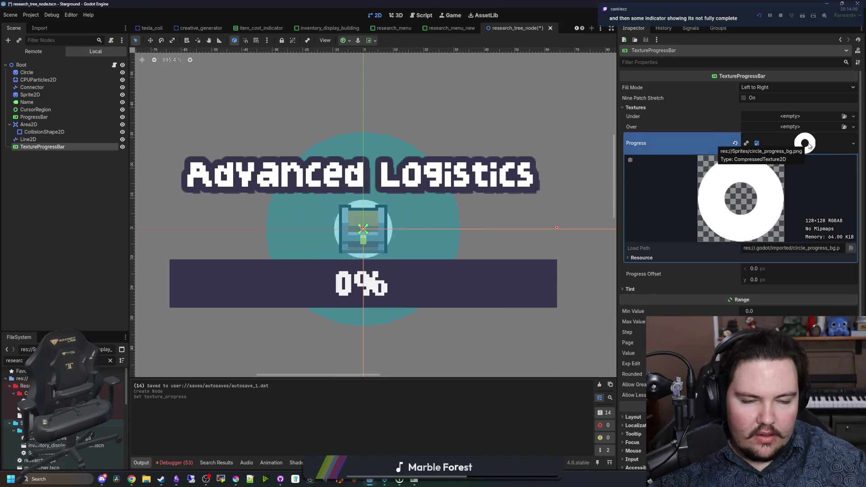
{"action": "left_click", "coordinate": [809, 146]}
- Set the ring image as the Under texture and reassign the matching ring to Progress
{"action": "left_click", "coordinate": [794, 116]}
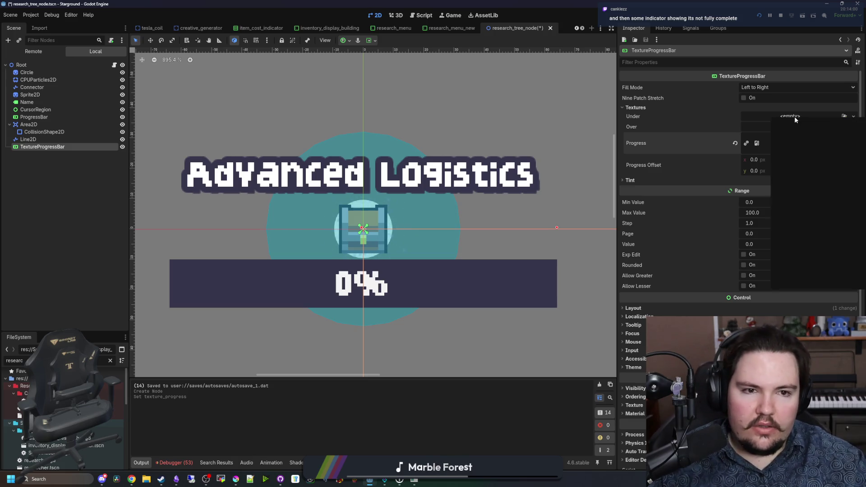
{"action": "left_click", "coordinate": [813, 272]}
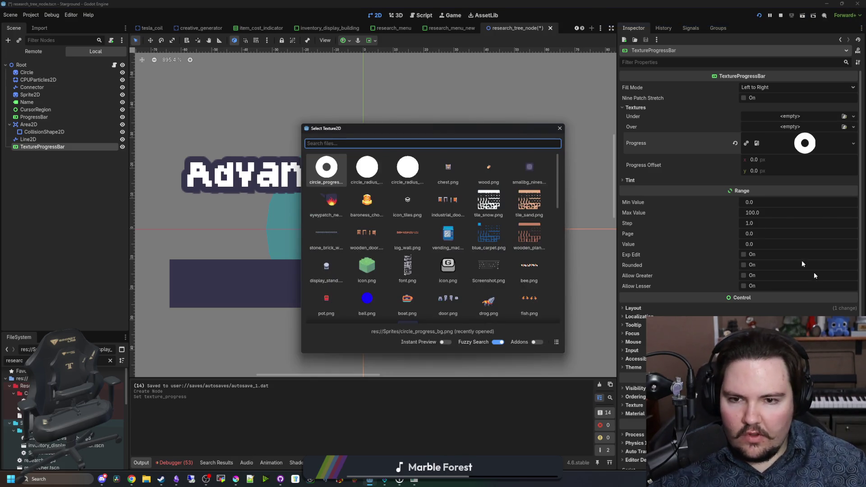
{"action": "key", "text": "Return"}
{"action": "right_click", "coordinate": [792, 156]}
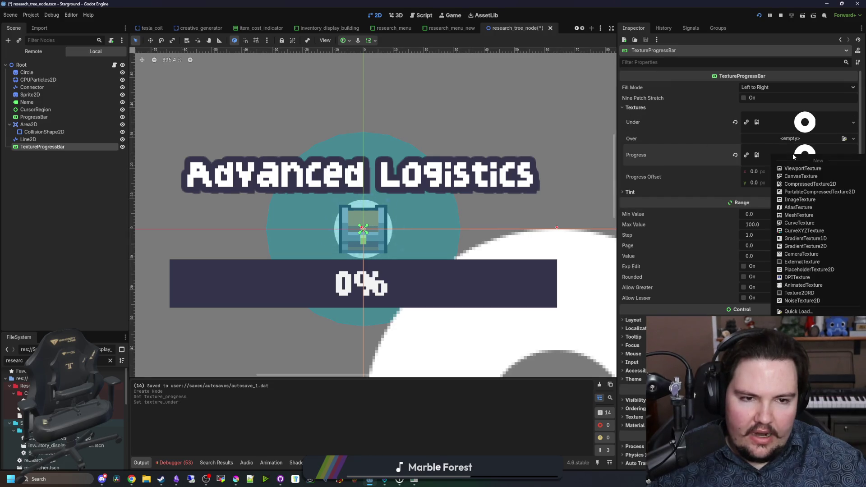
{"action": "left_click", "coordinate": [798, 311]}
{"action": "type", "text": "progre"}
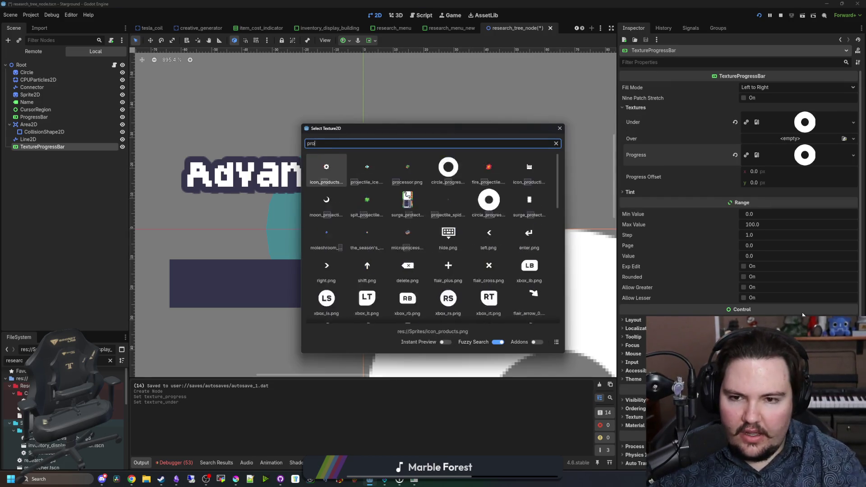
{"action": "double_click", "coordinate": [325, 174]}
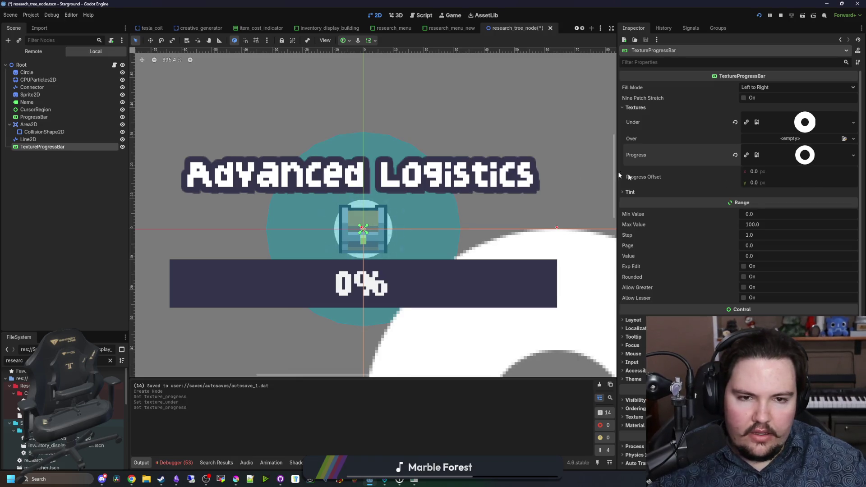
{"action": "scroll", "coordinate": [416, 167], "scroll_direction": "down", "scroll_amount": 2}
{"action": "left_click", "coordinate": [650, 194]}
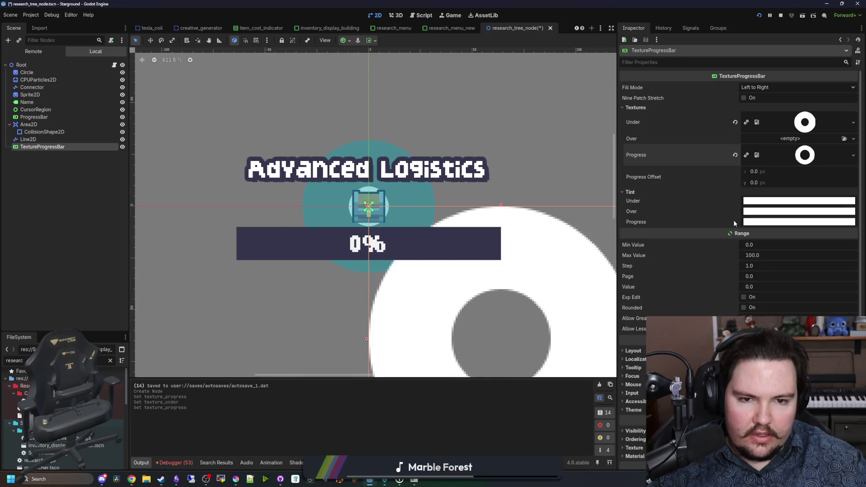
- Move the Krita drawing window higher on screen, then return to Godot
{"action": "left_click", "coordinate": [235, 479]}
{"action": "left_click_drag", "start_coordinate": [339, 389], "coordinate": [339, 352]}
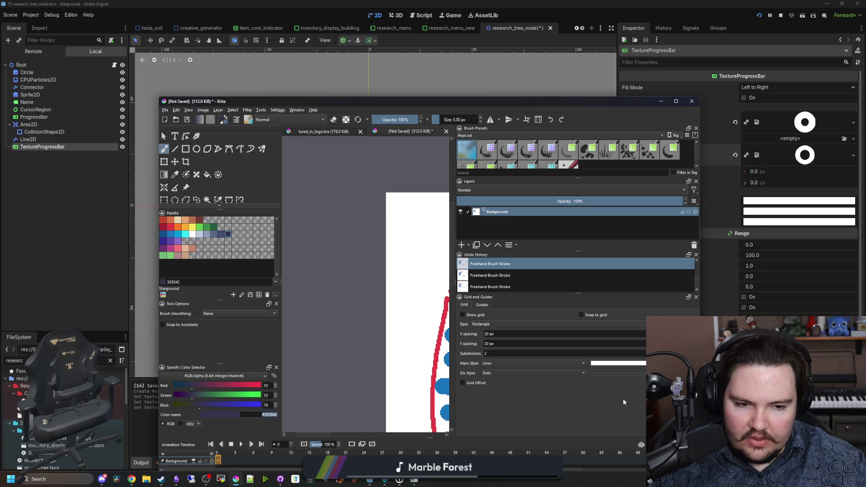
{"action": "left_click", "coordinate": [790, 293]}
- Tint the TextureProgressBar's Under texture dark purple
{"action": "left_click", "coordinate": [768, 201]}
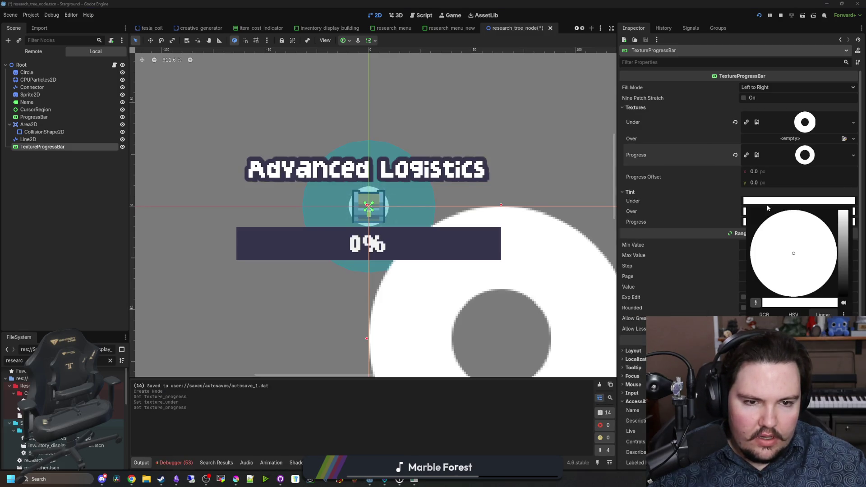
{"action": "left_click", "coordinate": [755, 302]}
{"action": "left_click", "coordinate": [293, 243]}
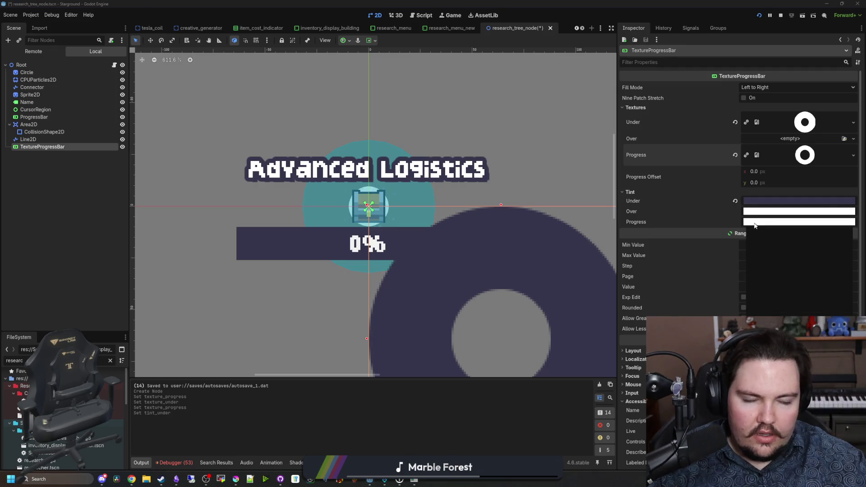
{"action": "left_click", "coordinate": [681, 205]}
{"action": "scroll", "coordinate": [433, 257], "scroll_direction": "down", "scroll_amount": 2}
{"action": "scroll", "coordinate": [519, 270], "scroll_direction": "up", "scroll_amount": 1}
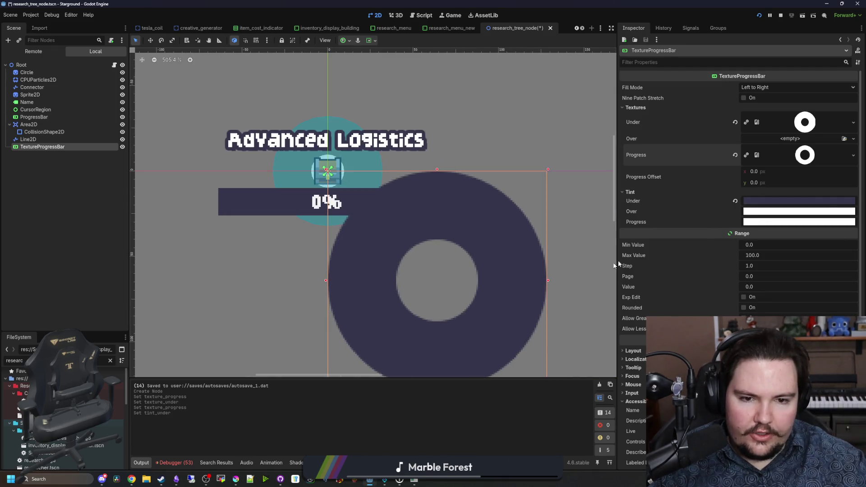
{"action": "left_click", "coordinate": [753, 286]}
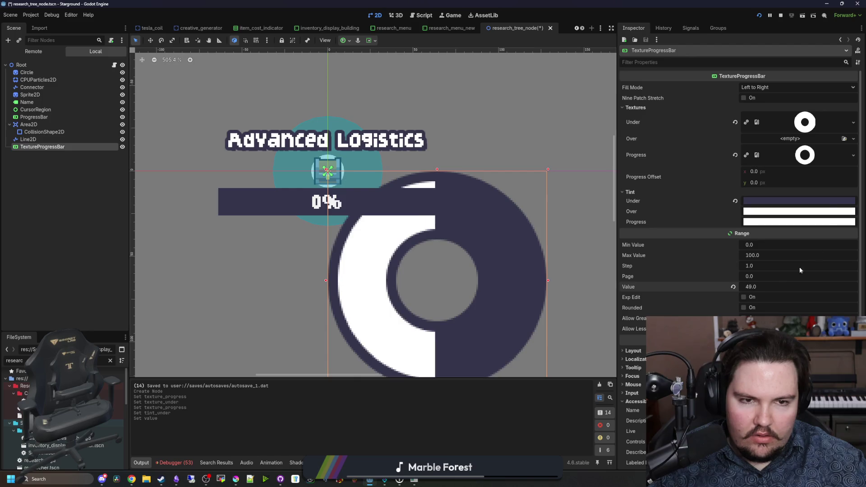
- Make the TextureProgressBar fill clockwise and raise its Value to 100
{"action": "left_click", "coordinate": [785, 87]}
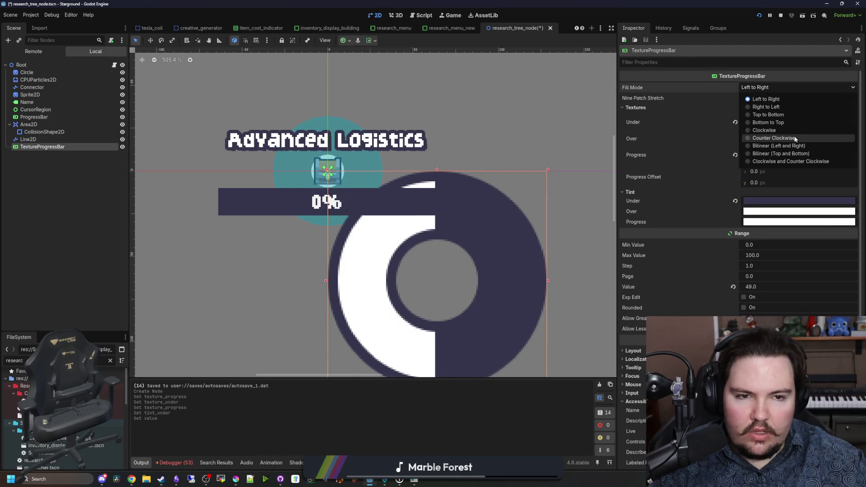
{"action": "left_click", "coordinate": [780, 132]}
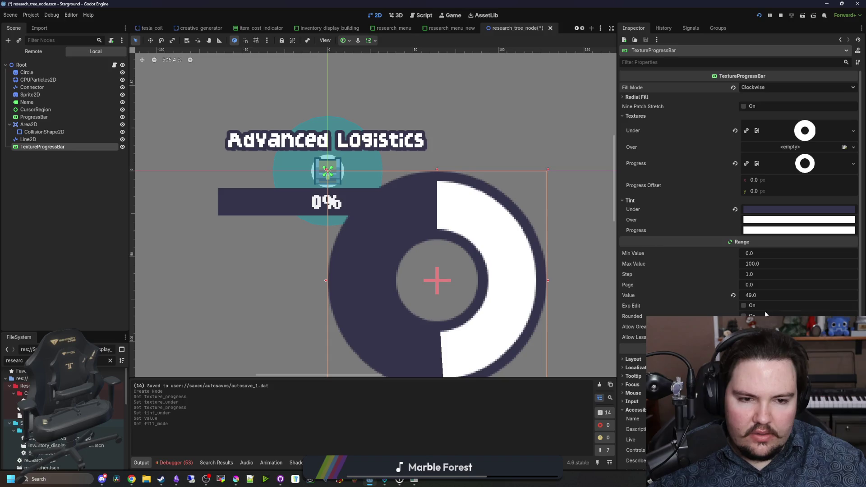
{"action": "left_click_drag", "start_coordinate": [762, 294], "coordinate": [771, 294]}
{"action": "left_click_drag", "start_coordinate": [767, 295], "coordinate": [783, 295]}
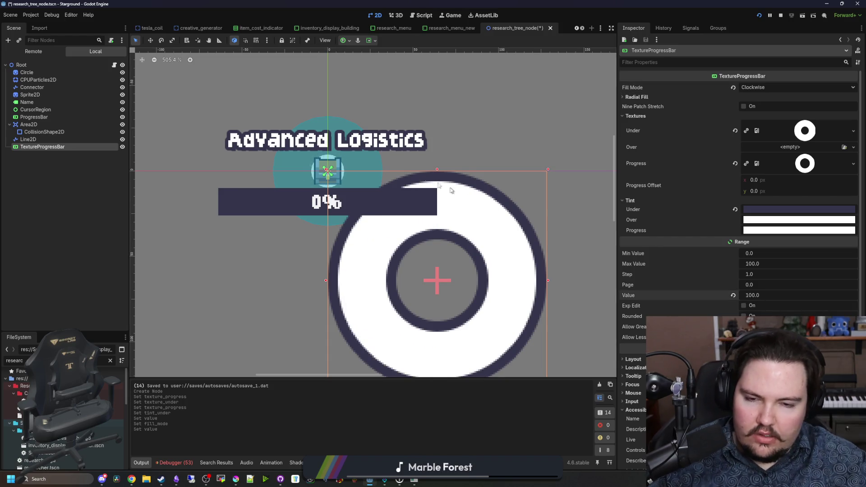
{"action": "scroll", "coordinate": [414, 260], "scroll_direction": "down", "scroll_amount": 4}
{"action": "scroll", "coordinate": [428, 247], "scroll_direction": "down", "scroll_amount": 8}
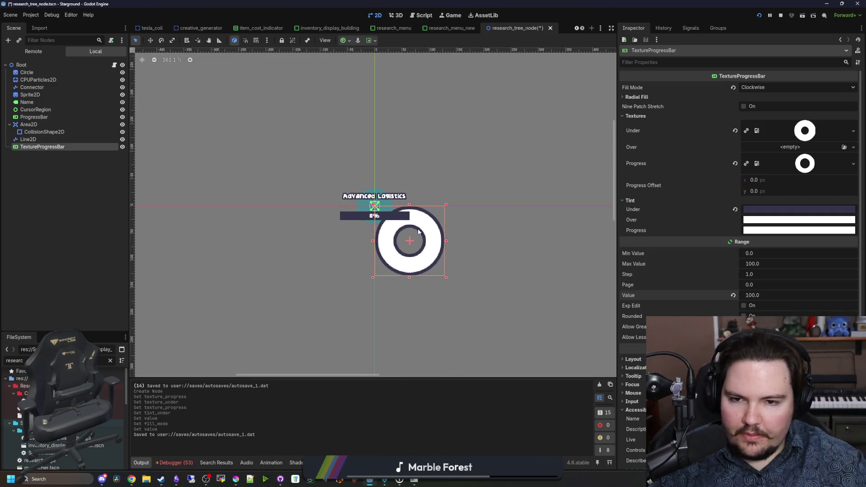
{"action": "scroll", "coordinate": [427, 251], "scroll_direction": "up", "scroll_amount": 6}
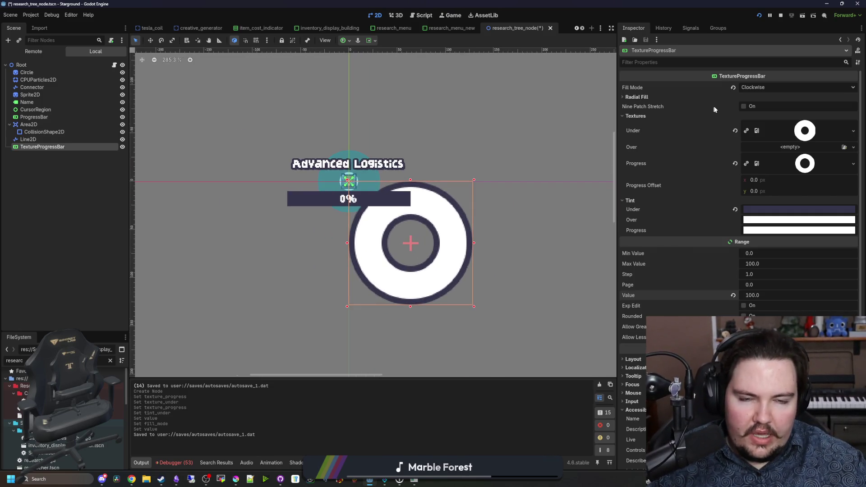
{"action": "mouse_move", "coordinate": [705, 105]}
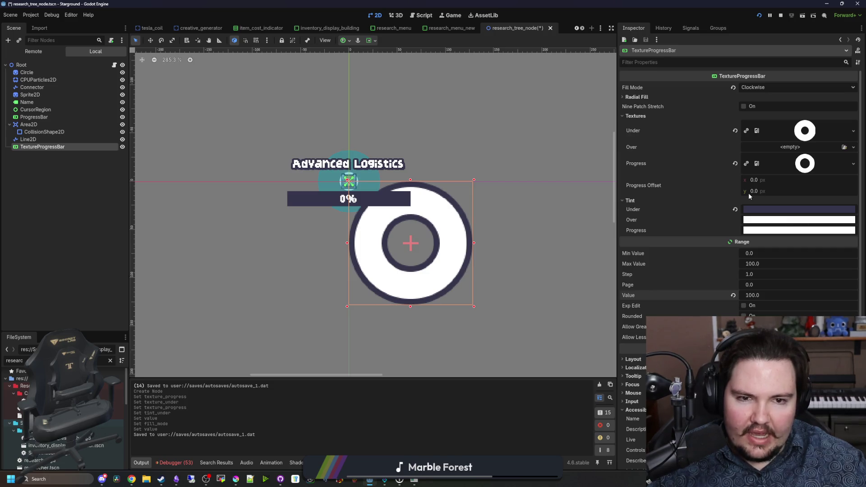
{"action": "scroll", "coordinate": [433, 214], "scroll_direction": "up", "scroll_amount": 5}
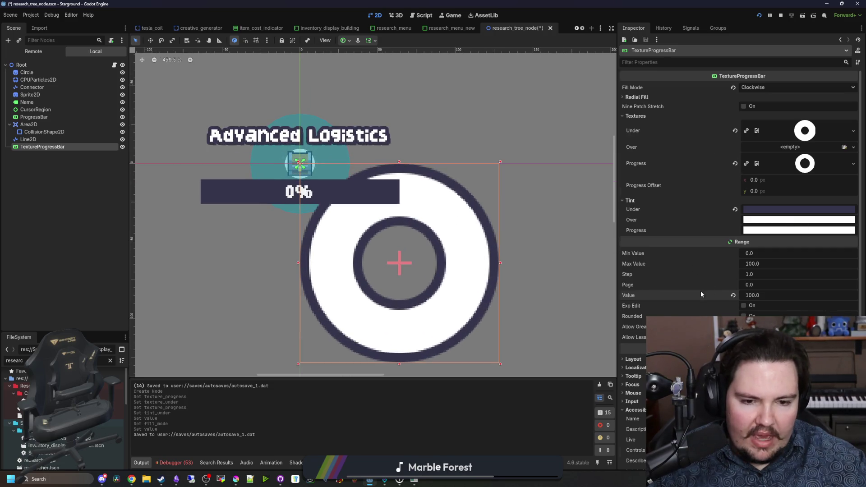
{"action": "scroll", "coordinate": [701, 294], "scroll_direction": "down", "scroll_amount": 3}
{"action": "left_click", "coordinate": [640, 216]}
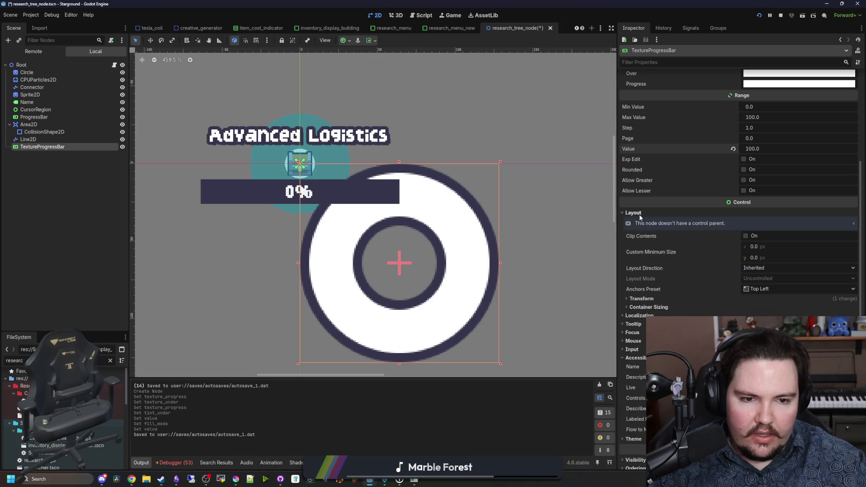
- Centre the ring's pivot offset and set its Anchors Preset to Center
{"action": "left_click", "coordinate": [656, 299]}
{"action": "scroll", "coordinate": [739, 189], "scroll_direction": "down", "scroll_amount": 1}
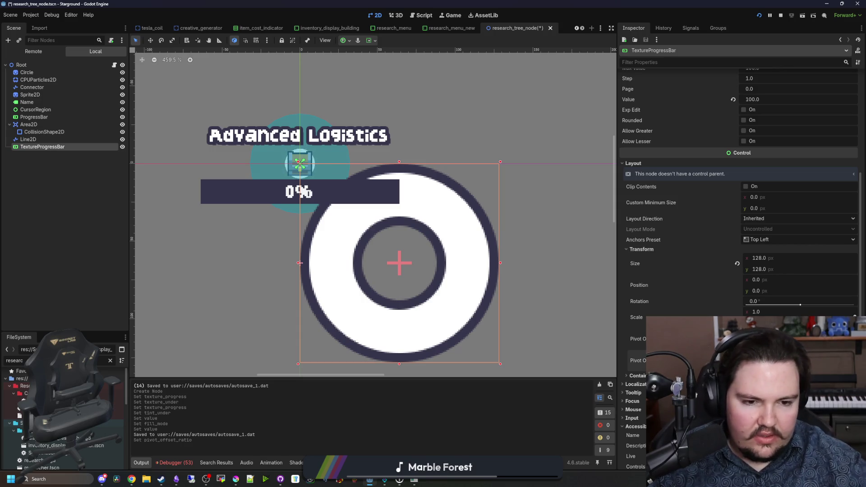
{"action": "left_click_drag", "start_coordinate": [299, 263], "coordinate": [399, 263]}
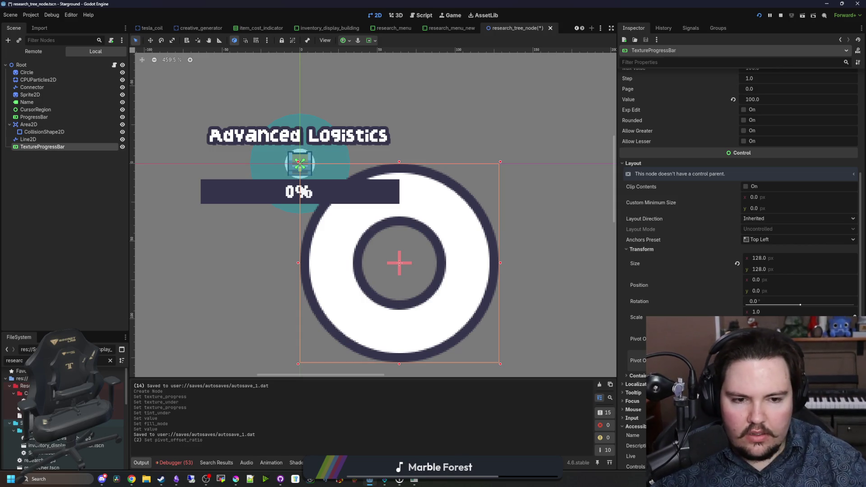
{"action": "mouse_move", "coordinate": [757, 312]}
{"action": "left_mouse_down"}
{"action": "mouse_move", "coordinate": [703, 311]}
{"action": "mouse_move", "coordinate": [731, 312]}
{"action": "left_mouse_up"}
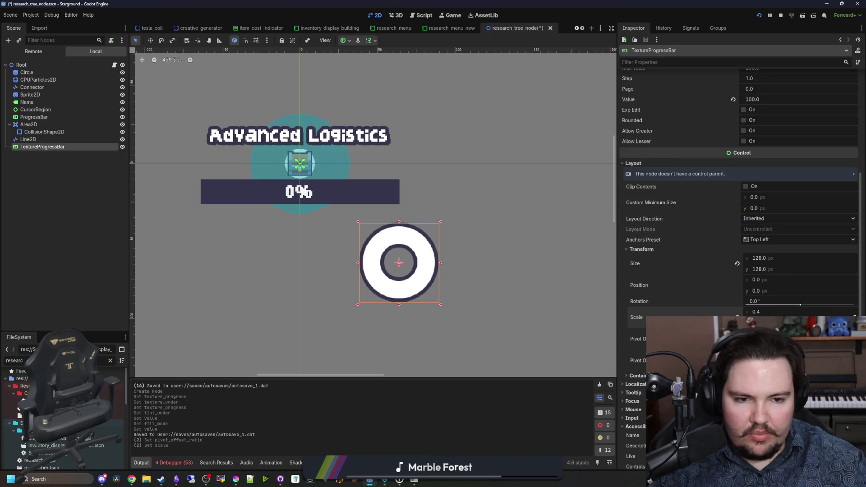
{"action": "left_click", "coordinate": [766, 243]}
{"action": "left_click", "coordinate": [775, 338]}
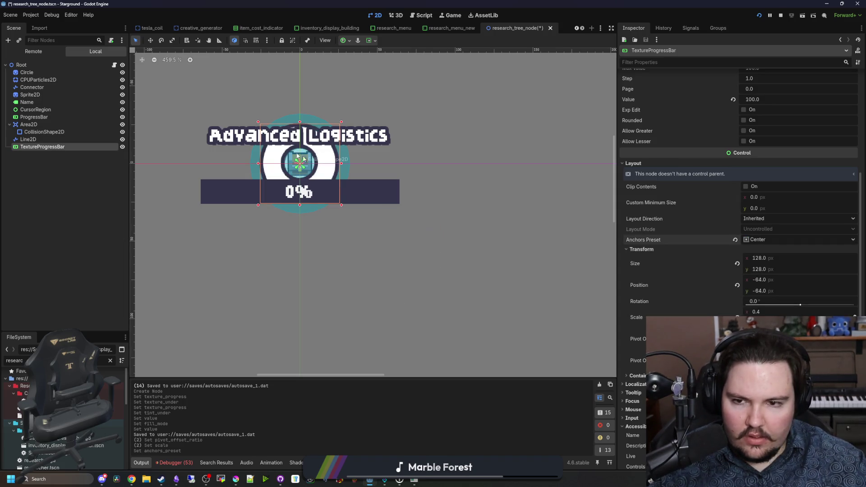
- Set the ring's Scale to 0.7 so it encircles the research node icon
{"action": "scroll", "coordinate": [341, 185], "scroll_direction": "up", "scroll_amount": 6}
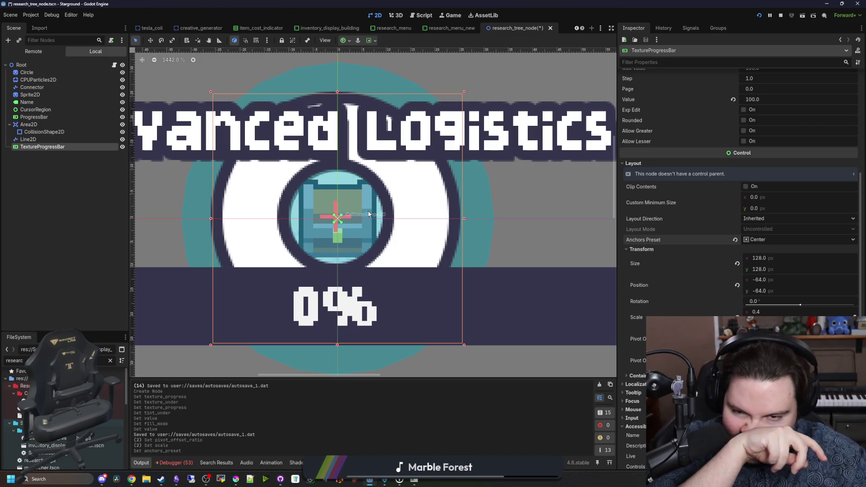
{"action": "scroll", "coordinate": [368, 213], "scroll_direction": "down", "scroll_amount": 2}
{"action": "scroll", "coordinate": [428, 222], "scroll_direction": "down", "scroll_amount": 2}
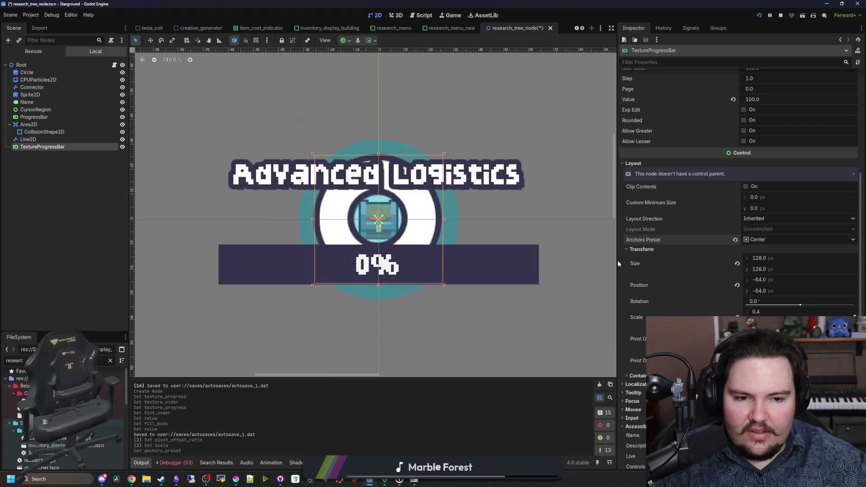
{"action": "left_click_drag", "start_coordinate": [758, 311], "coordinate": [776, 311]}
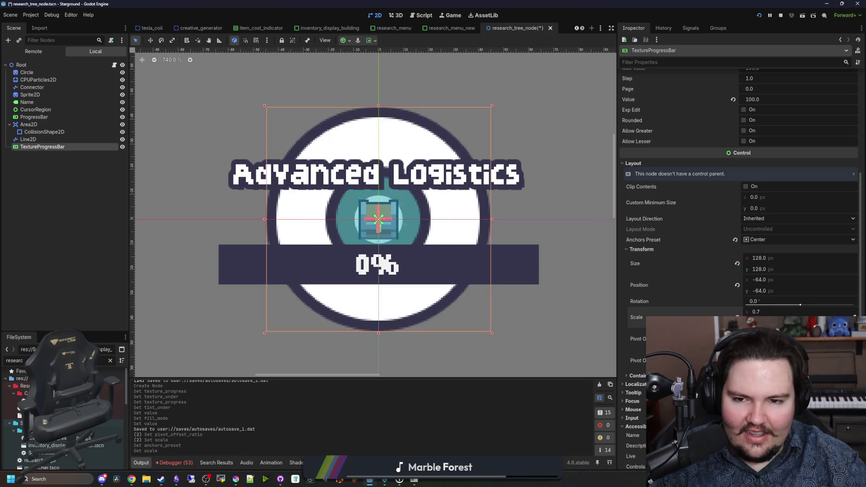
{"action": "scroll", "coordinate": [383, 279], "scroll_direction": "down", "scroll_amount": 4}
{"action": "scroll", "coordinate": [383, 280], "scroll_direction": "up", "scroll_amount": 3}
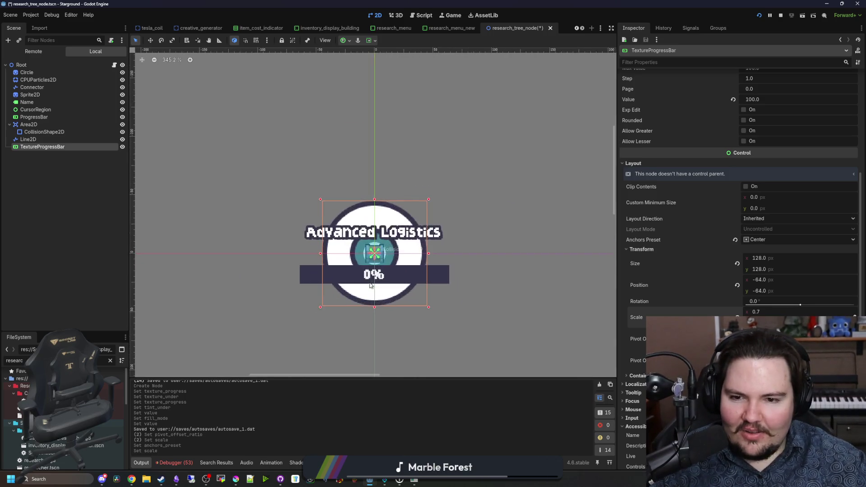
{"action": "scroll", "coordinate": [382, 279], "scroll_direction": "up", "scroll_amount": 3}
{"action": "scroll", "coordinate": [378, 278], "scroll_direction": "down", "scroll_amount": 4}
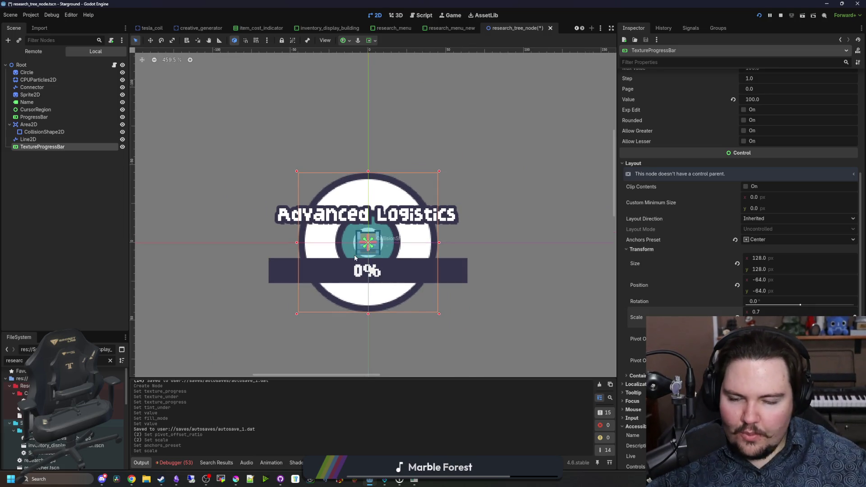
{"action": "scroll", "coordinate": [354, 255], "scroll_direction": "up", "scroll_amount": 5}
{"action": "scroll", "coordinate": [377, 262], "scroll_direction": "up", "scroll_amount": 3}
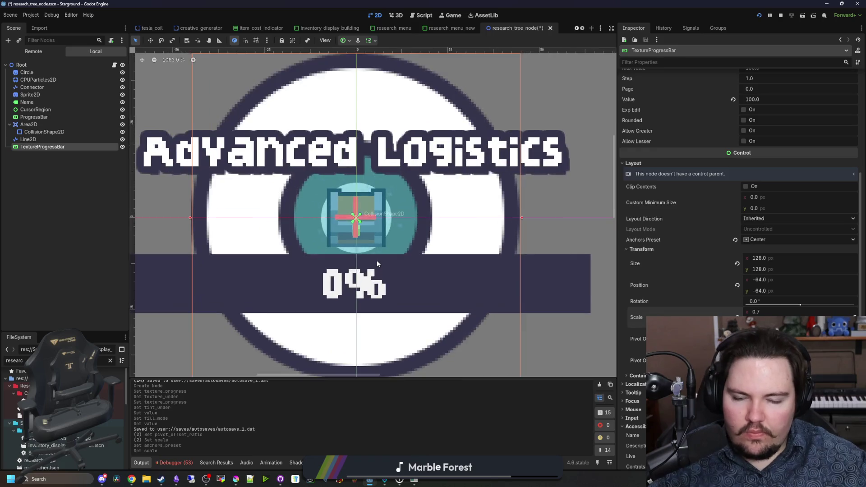
{"action": "scroll", "coordinate": [376, 263], "scroll_direction": "down", "scroll_amount": 8}
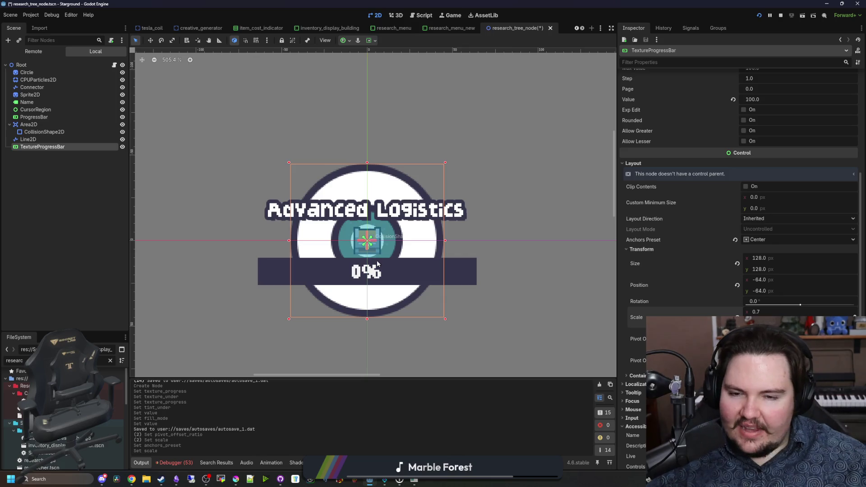
{"action": "scroll", "coordinate": [773, 153], "scroll_direction": "up", "scroll_amount": 5}
{"action": "key", "text": "alt+Tab"}
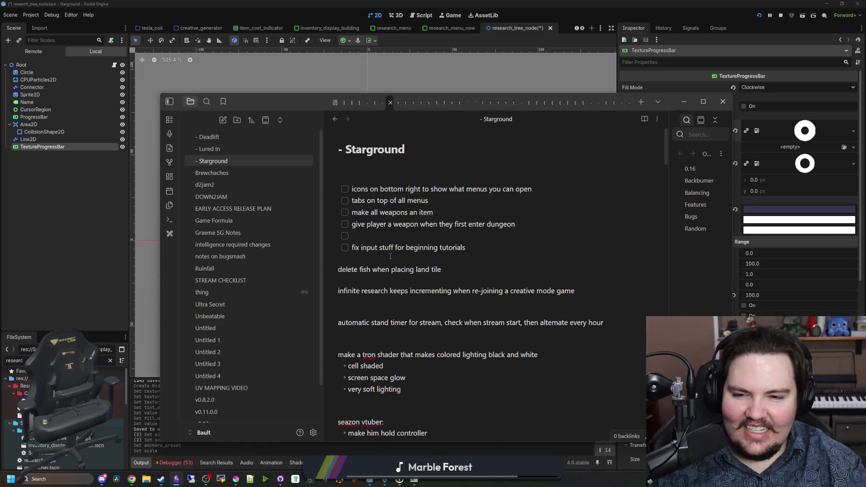
- Add the line 'circle progress bar on research node' below the Starground checklist
{"action": "left_click", "coordinate": [391, 256]}
{"action": "key", "text": "Return"}
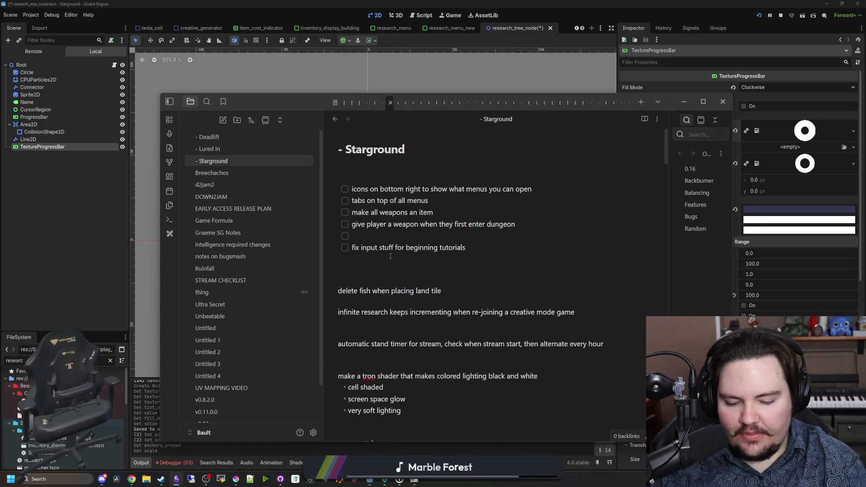
{"action": "type", "text": "circle progress bar on researc"}
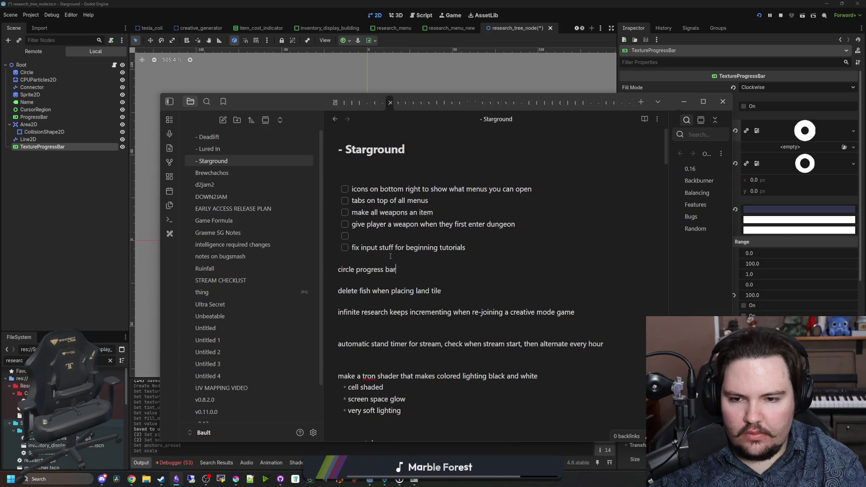
{"action": "type", "text": "h node"}
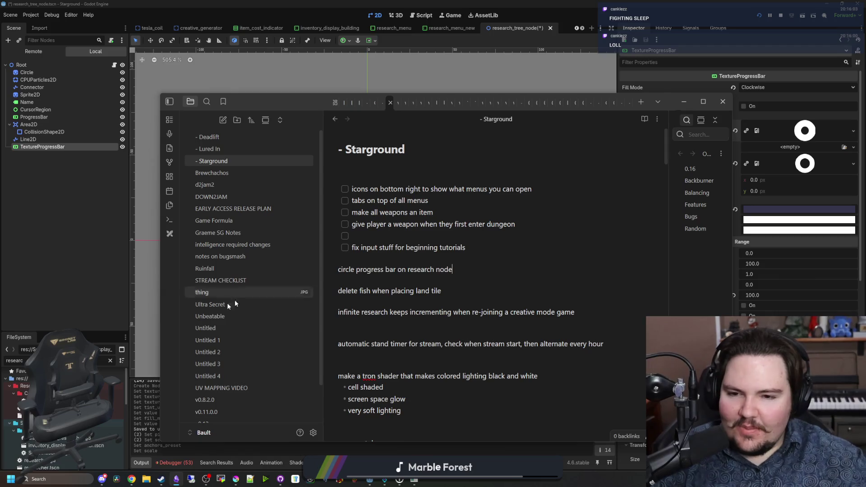
{"action": "left_click", "coordinate": [95, 314]}
{"action": "scroll", "coordinate": [323, 165], "scroll_direction": "down", "scroll_amount": 4}
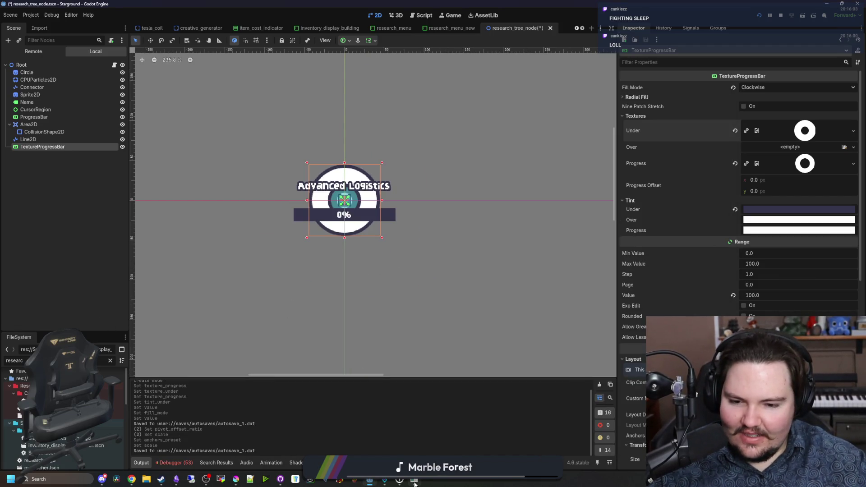
- Close the running Starground game and show the Debugger's Errors list
{"action": "mouse_move", "coordinate": [415, 483]}
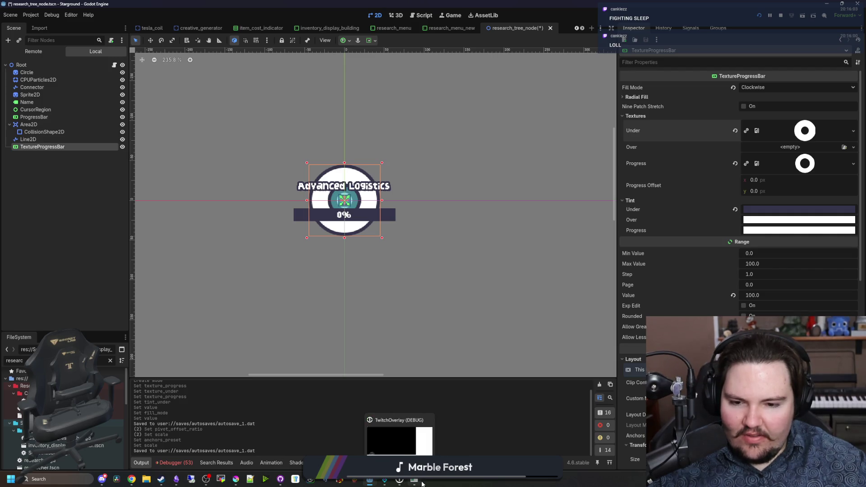
{"action": "left_click", "coordinate": [442, 420]}
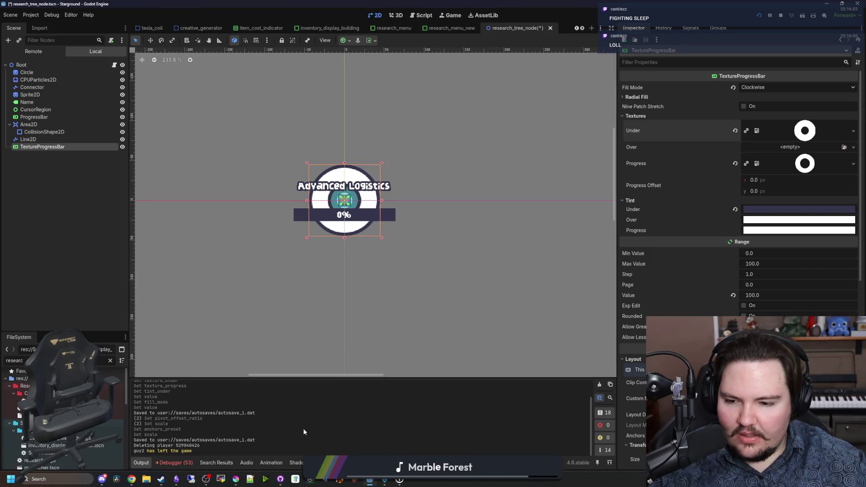
{"action": "left_click", "coordinate": [183, 460]}
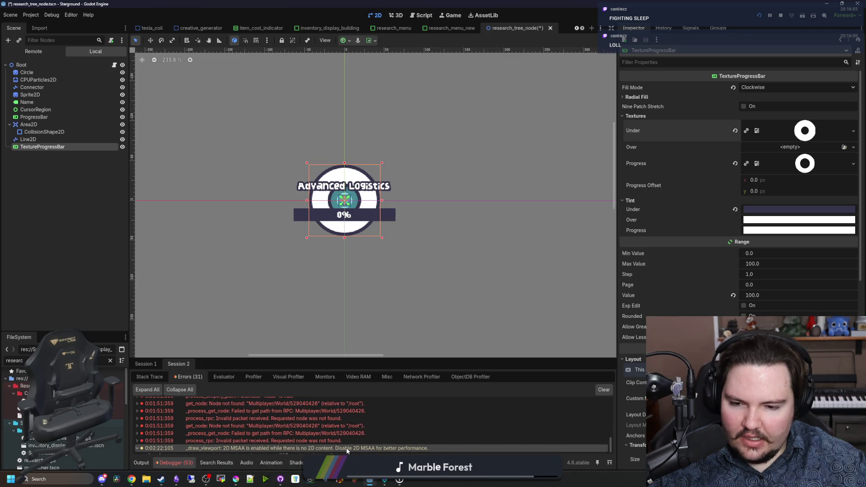
- Save the research_tree_node scene with Ctrl+S
{"action": "mouse_move", "coordinate": [276, 445]}
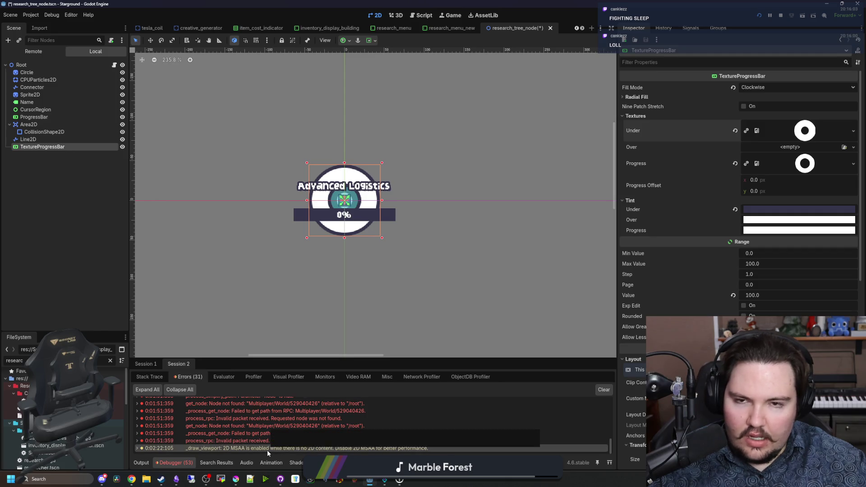
{"action": "left_click", "coordinate": [408, 331]}
{"action": "key", "text": "ctrl+s"}
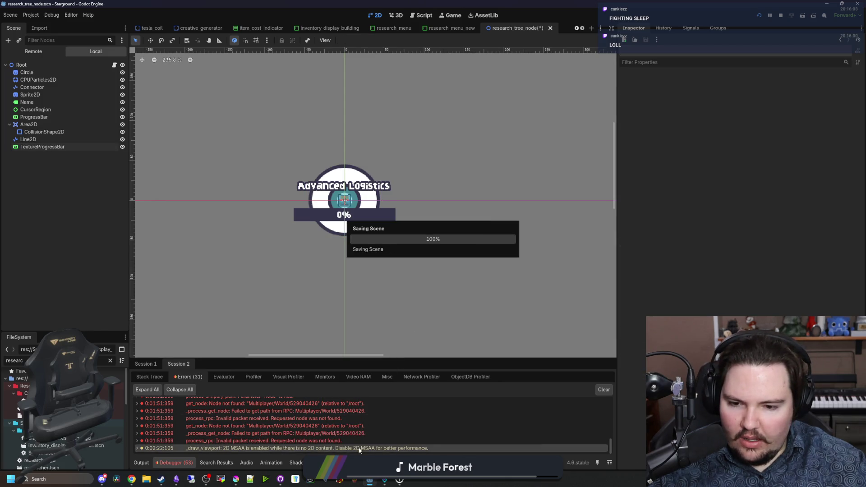
{"action": "scroll", "coordinate": [383, 264], "scroll_direction": "up", "scroll_amount": 2}
{"action": "key", "text": "ctrl+s"}
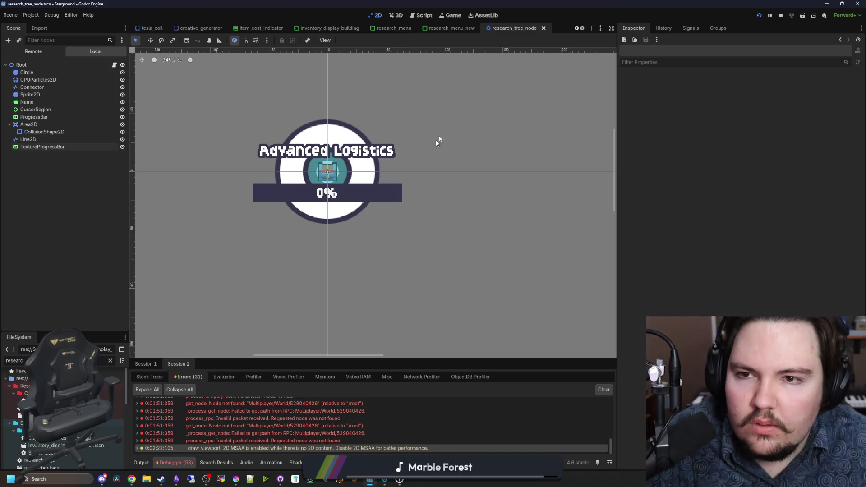
- Switch to the research_menu_new scene and inspect its SubViewportContainer and ViewBox nodes
{"action": "mouse_move", "coordinate": [444, 32]}
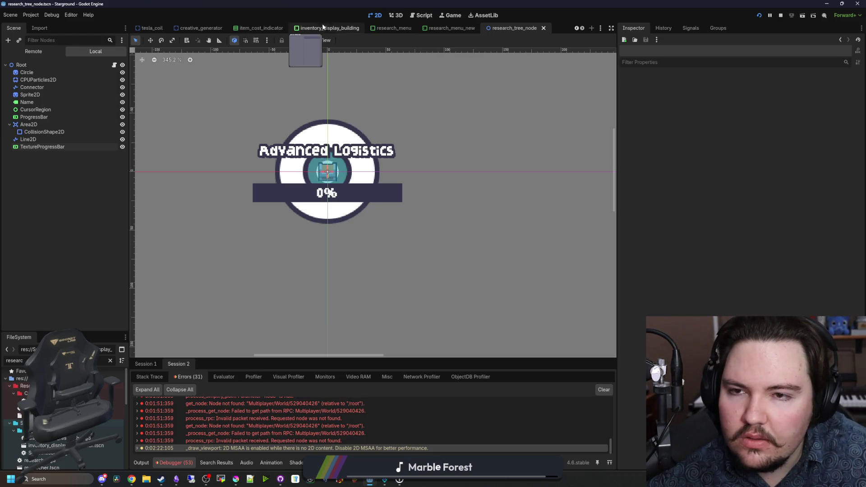
{"action": "left_click", "coordinate": [459, 27]}
{"action": "left_click", "coordinate": [58, 139]}
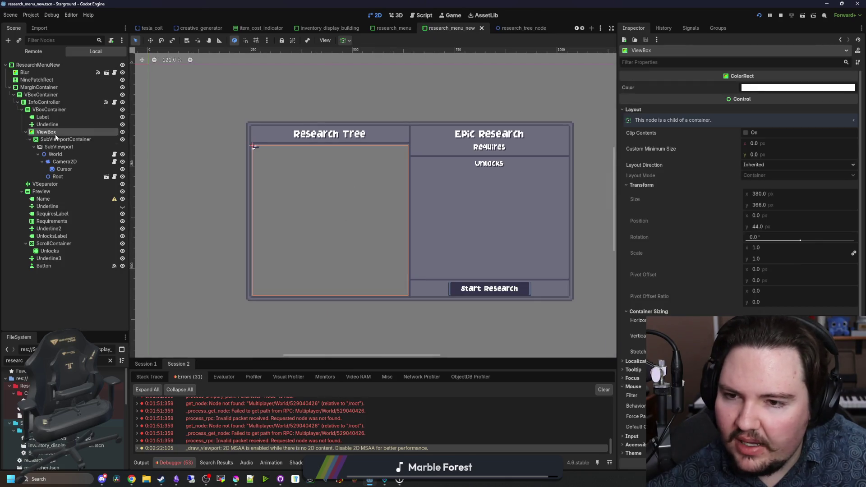
{"action": "scroll", "coordinate": [398, 225], "scroll_direction": "down", "scroll_amount": 2}
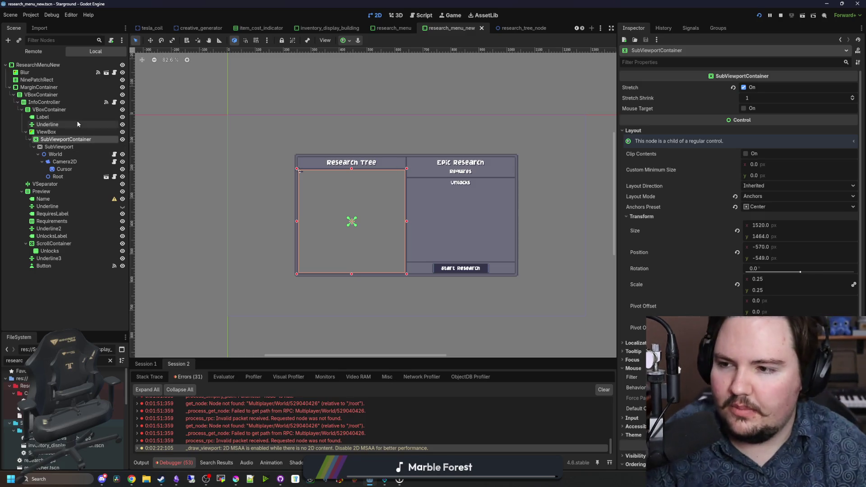
{"action": "left_click", "coordinate": [59, 131]}
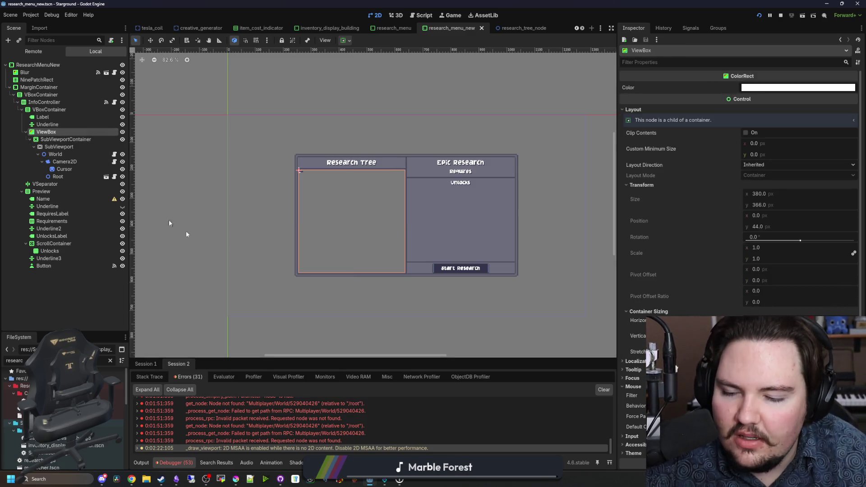
{"action": "left_click", "coordinate": [176, 479]}
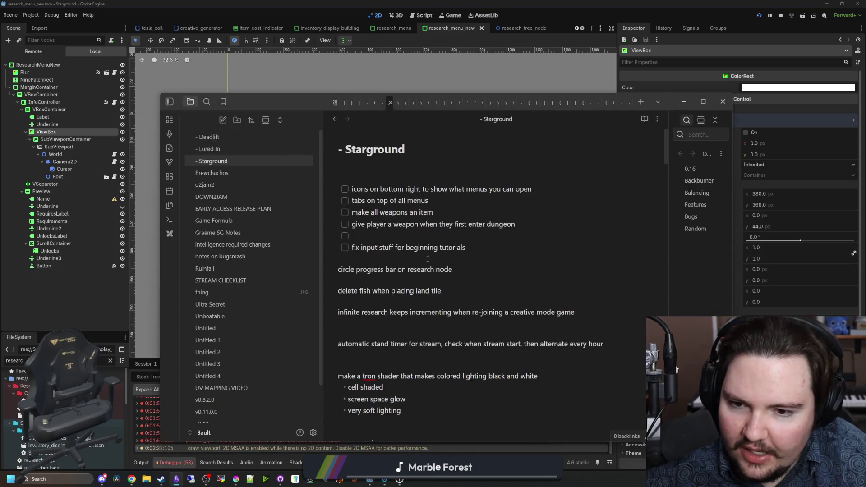
- Add the task 'remove viewbox node from new research m…' under the progress bar note
{"action": "left_click", "coordinate": [462, 271]}
{"action": "key", "text": "Return"}
{"action": "type", "text": "remov"}
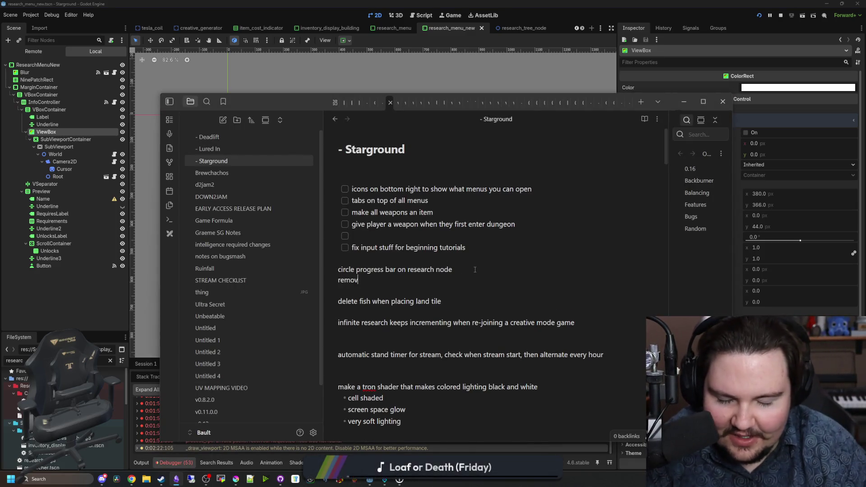
{"action": "type", "text": "e viewbox node freom"}
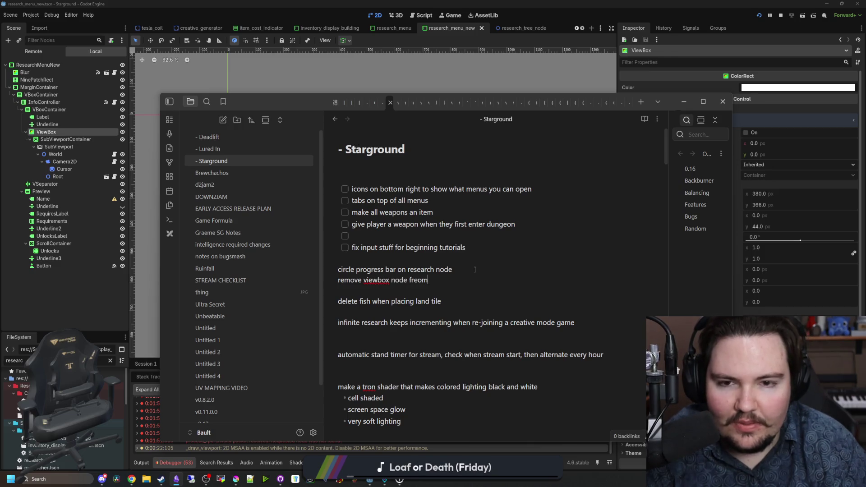
{"action": "type", "text": " new research m"}
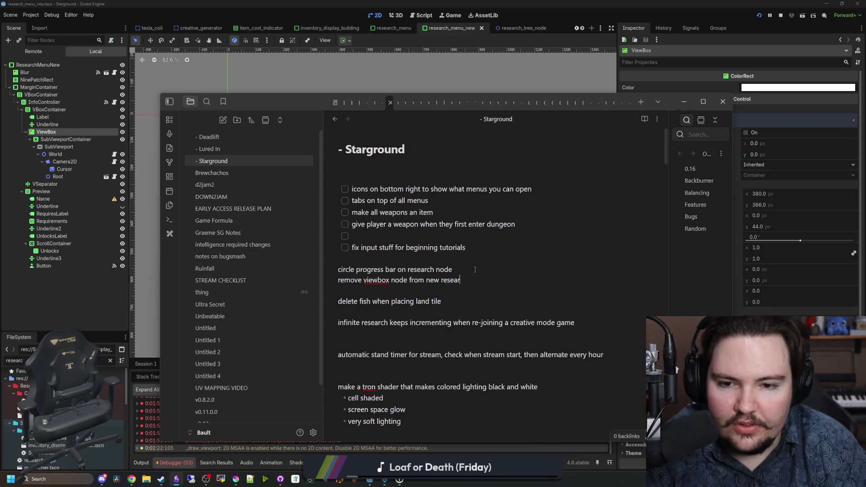
{"action": "left_click", "coordinate": [53, 313]}
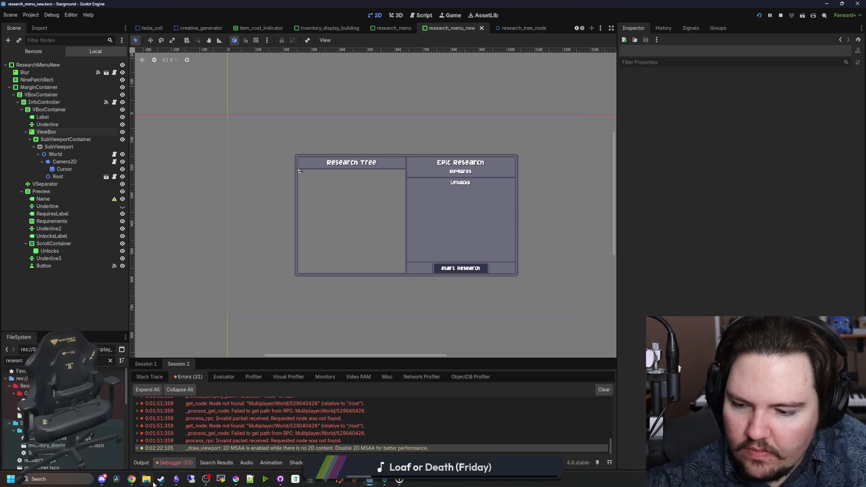
{"action": "mouse_move", "coordinate": [166, 483]}
{"action": "mouse_move", "coordinate": [168, 463]}
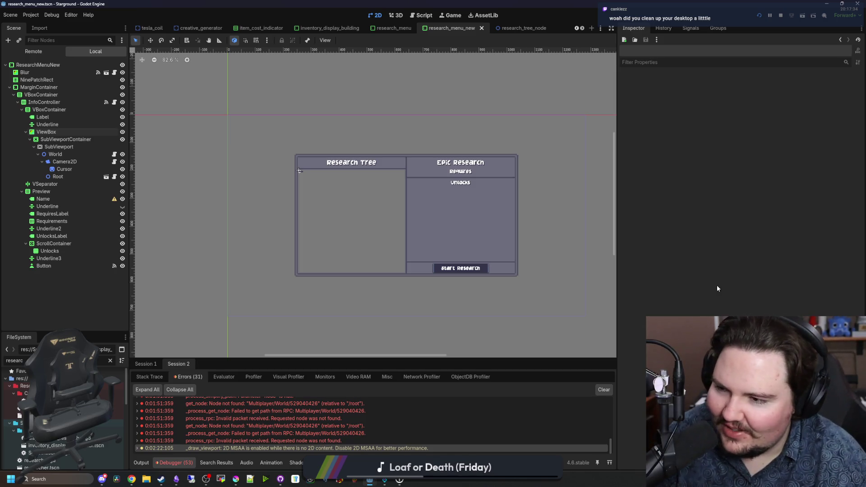
{"action": "mouse_move", "coordinate": [586, 3]}
{"action": "left_mouse_down"}
{"action": "mouse_move", "coordinate": [586, 112]}
{"action": "mouse_move", "coordinate": [483, 314]}
{"action": "left_mouse_up"}
- Minimize the notes, Krita, Steamworks and GitHub Desktop windows and move Godot aside
{"action": "left_click", "coordinate": [685, 103]}
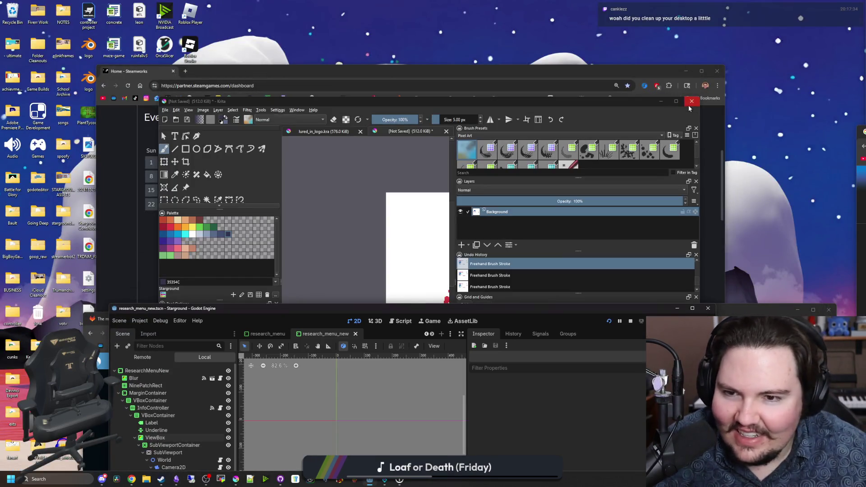
{"action": "left_click", "coordinate": [660, 101]}
{"action": "left_click", "coordinate": [685, 71]}
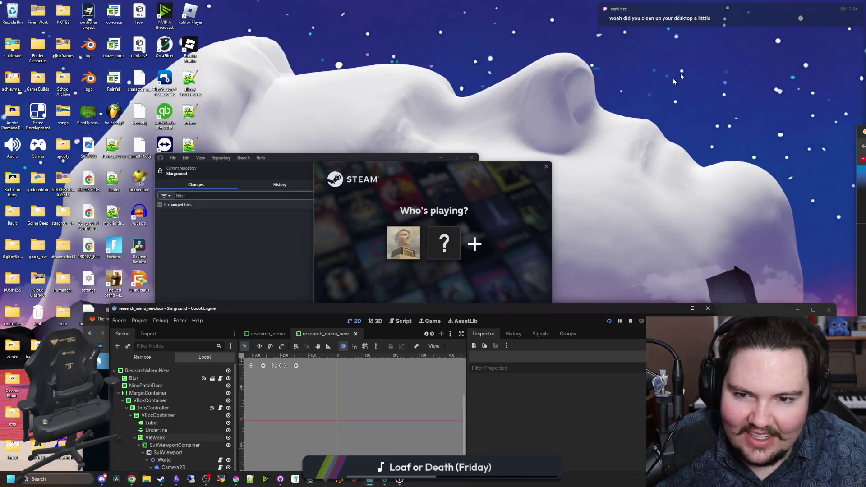
{"action": "left_click", "coordinate": [547, 158]}
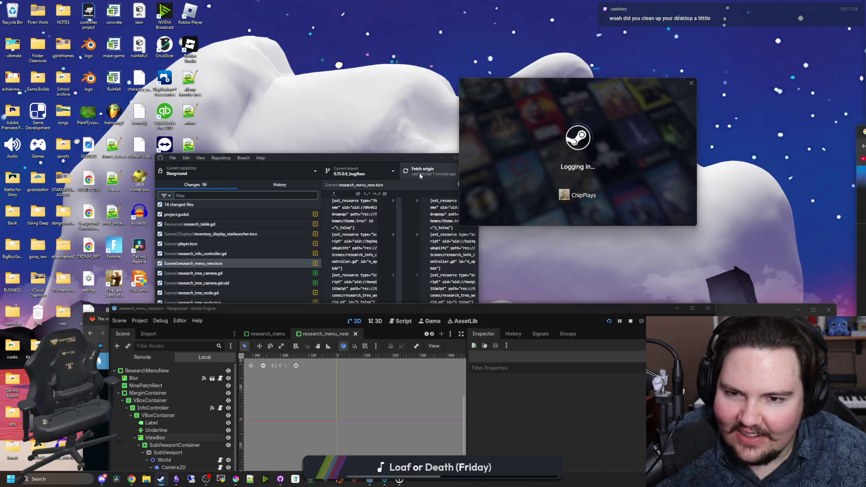
{"action": "left_click", "coordinate": [440, 157]}
{"action": "mouse_move", "coordinate": [235, 307]}
{"action": "left_mouse_down"}
{"action": "mouse_move", "coordinate": [396, 261]}
{"action": "mouse_move", "coordinate": [433, 122]}
{"action": "left_mouse_up"}
- Close the leftover AI chat, Codeberg, graph search and images browser tabs
{"action": "left_click", "coordinate": [155, 319]}
{"action": "left_click", "coordinate": [160, 319]}
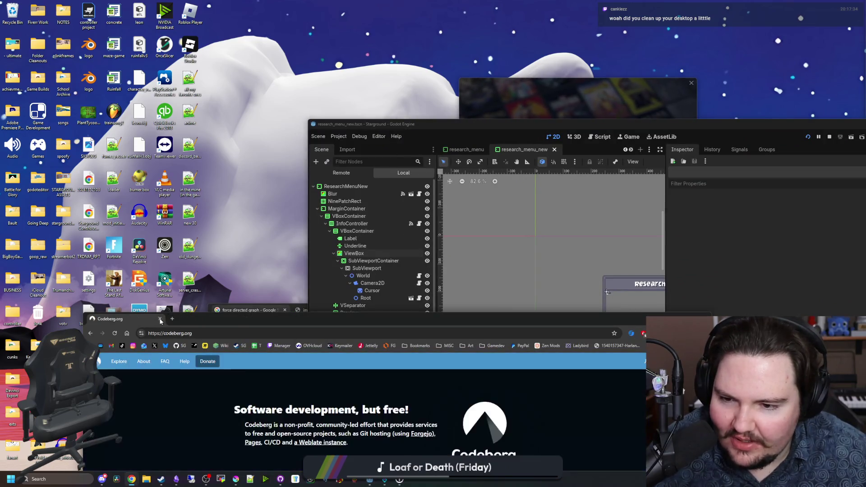
{"action": "left_click", "coordinate": [159, 319]}
{"action": "left_click", "coordinate": [284, 309]}
{"action": "left_click", "coordinate": [284, 310]}
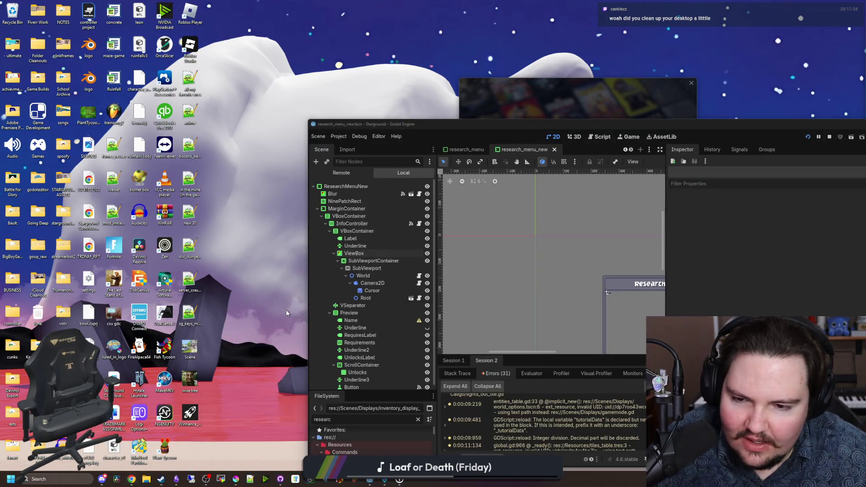
{"action": "mouse_move", "coordinate": [243, 403]}
{"action": "left_mouse_down"}
{"action": "mouse_move", "coordinate": [26, 36]}
{"action": "mouse_move", "coordinate": [39, 39]}
{"action": "mouse_move", "coordinate": [27, 37]}
{"action": "left_mouse_up"}
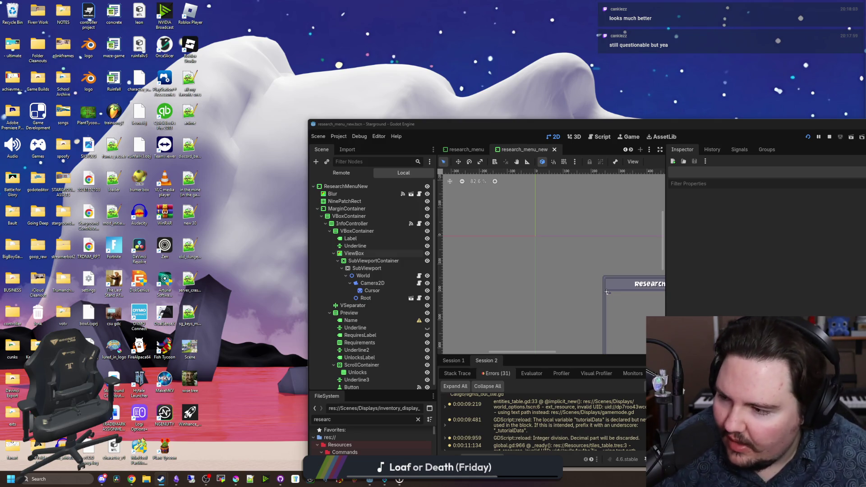
{"action": "left_click", "coordinate": [48, 484]}
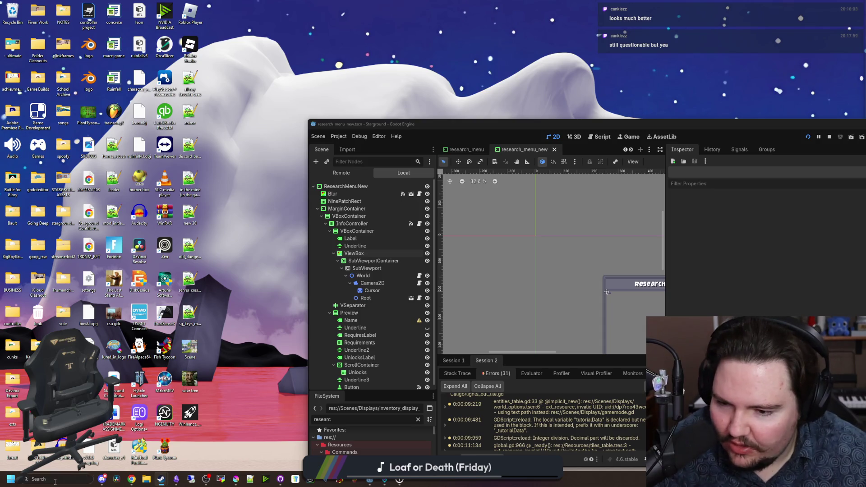
- Launch Winhance from the Windows search with administrator rights
{"action": "type", "text": "winyhance"}
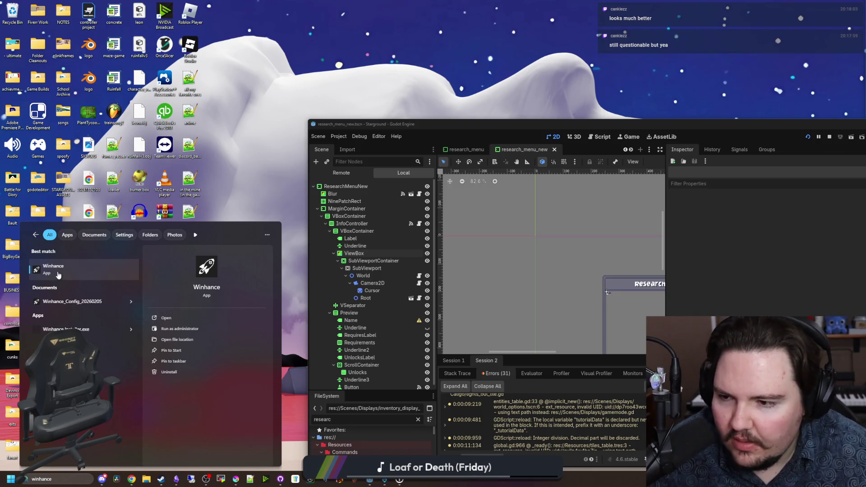
{"action": "left_click", "coordinate": [58, 274]}
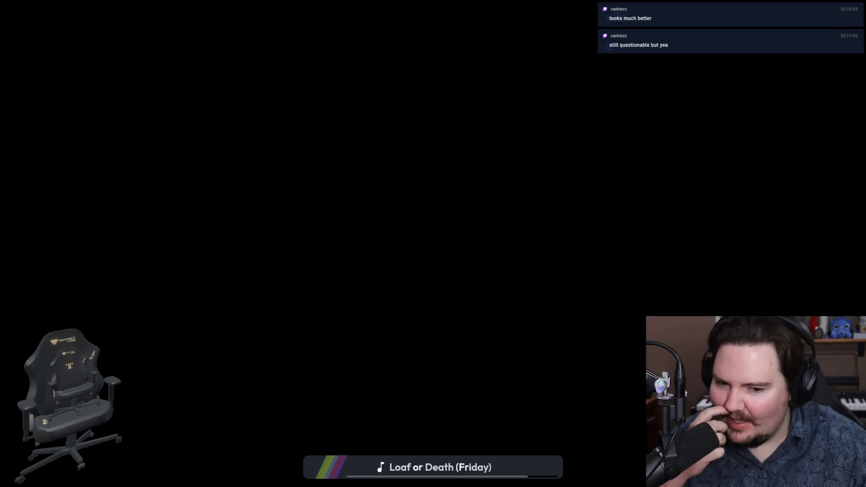
{"action": "left_click", "coordinate": [383, 293]}
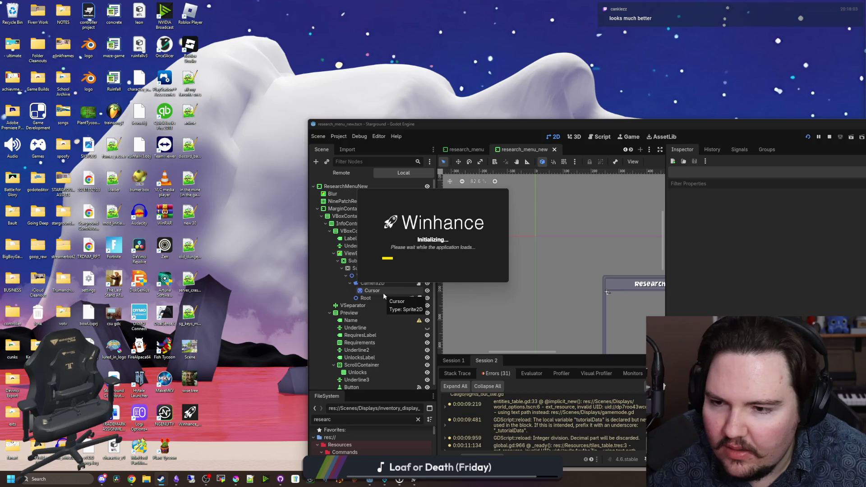
{"action": "mouse_move", "coordinate": [221, 447]}
{"action": "left_mouse_down"}
{"action": "mouse_move", "coordinate": [72, 82]}
{"action": "mouse_move", "coordinate": [3, 2]}
{"action": "left_mouse_up"}
{"action": "left_click", "coordinate": [316, 39]}
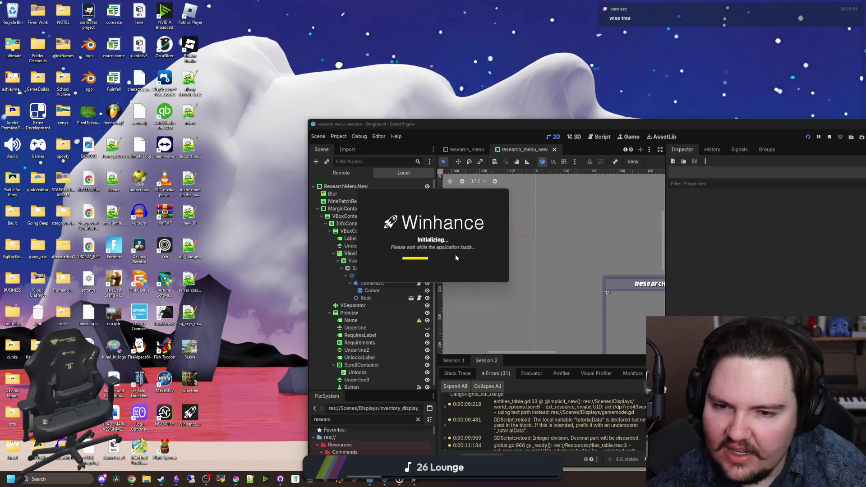
- Open wise tree.webp from the desktop in Windows Photos
{"action": "left_click", "coordinate": [188, 381]}
{"action": "double_click", "coordinate": [188, 381]}
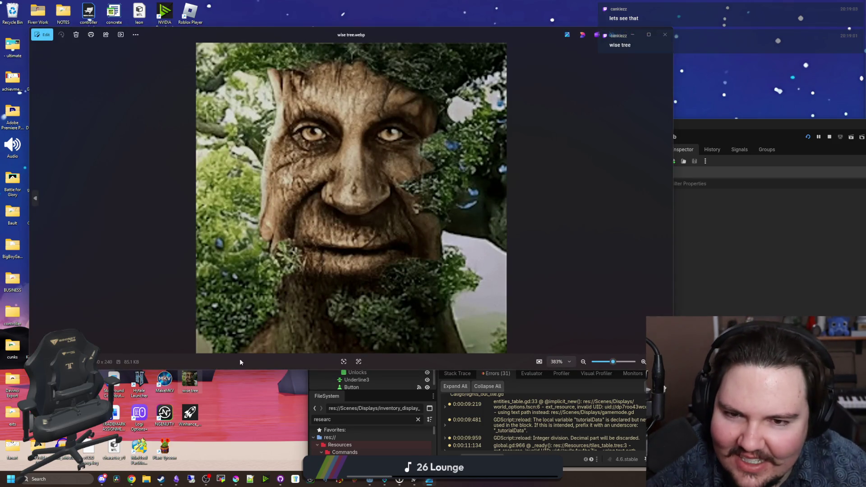
{"action": "scroll", "coordinate": [392, 235], "scroll_direction": "down", "scroll_amount": 3}
{"action": "scroll", "coordinate": [406, 229], "scroll_direction": "down", "scroll_amount": 3}
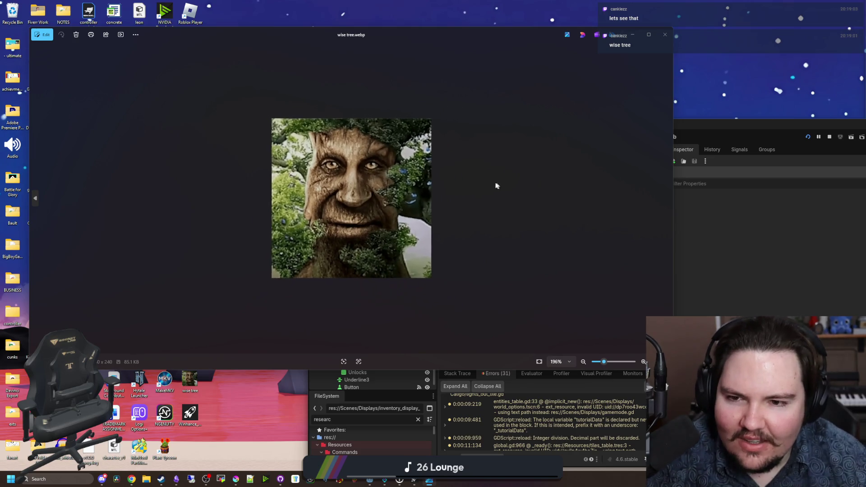
{"action": "scroll", "coordinate": [491, 183], "scroll_direction": "up", "scroll_amount": 1}
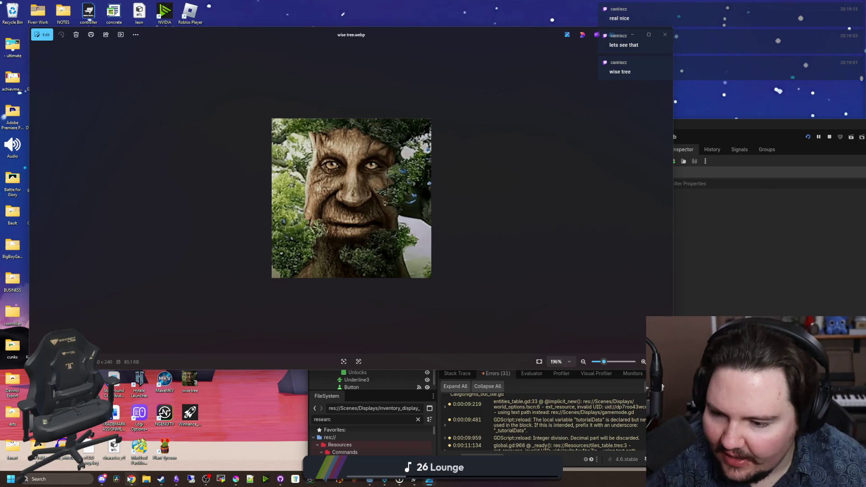
{"action": "mouse_move", "coordinate": [129, 480]}
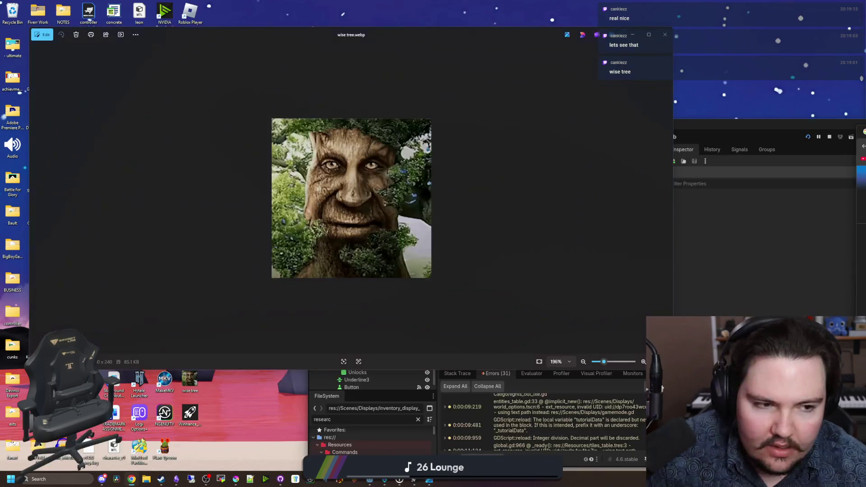
{"action": "left_click_drag", "start_coordinate": [865, 173], "coordinate": [740, 173]}
- Search Chrome for 'tree of wisdom gif', then for 'mystical tree tongue gif'
{"action": "type", "text": "tree of wisdom gif"}
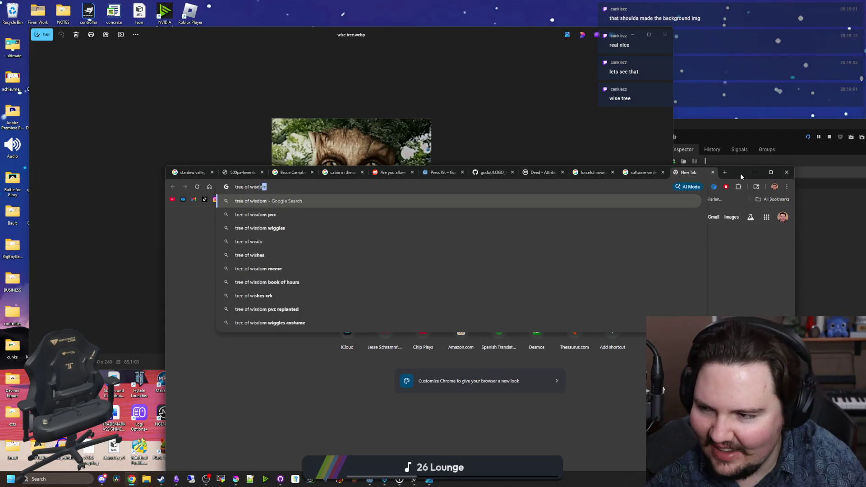
{"action": "key", "text": "Return"}
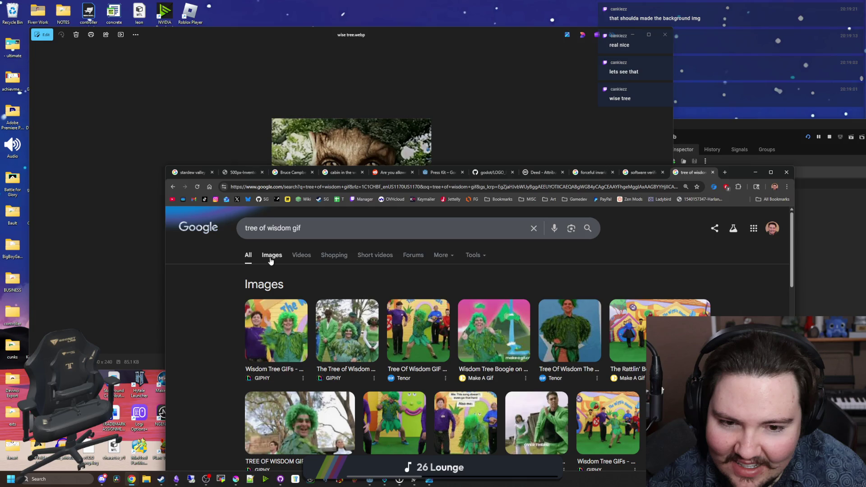
{"action": "triple_click", "coordinate": [247, 234]}
{"action": "key", "text": "BackSpace"}
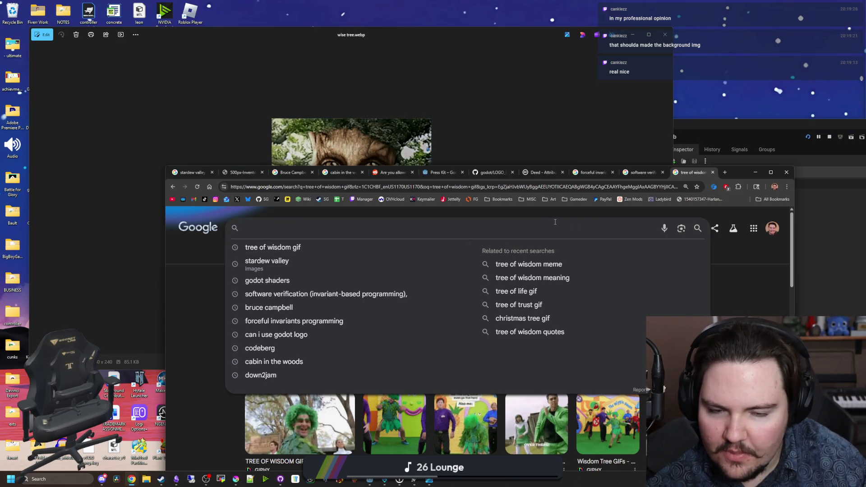
{"action": "type", "text": "wis"}
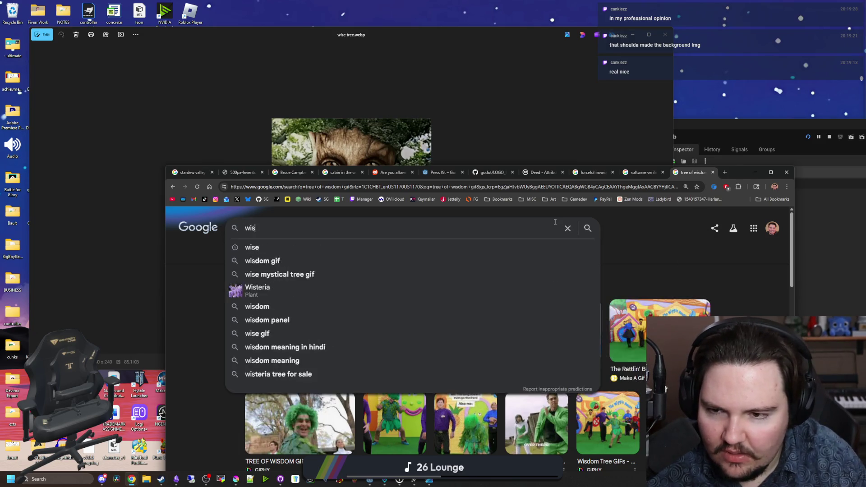
{"action": "key", "text": "BackSpace"}
{"action": "key", "text": "BackSpace"}
{"action": "key", "text": "BackSpace"}
{"action": "type", "text": "wise tree"}
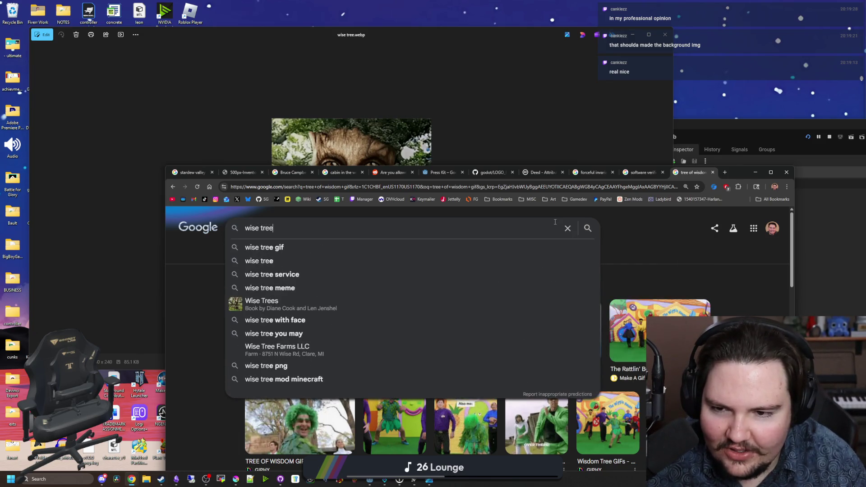
{"action": "key", "text": "BackSpace"}
{"action": "key", "text": "BackSpace"}
{"action": "key", "text": "BackSpace"}
{"action": "type", "text": "mysti"}
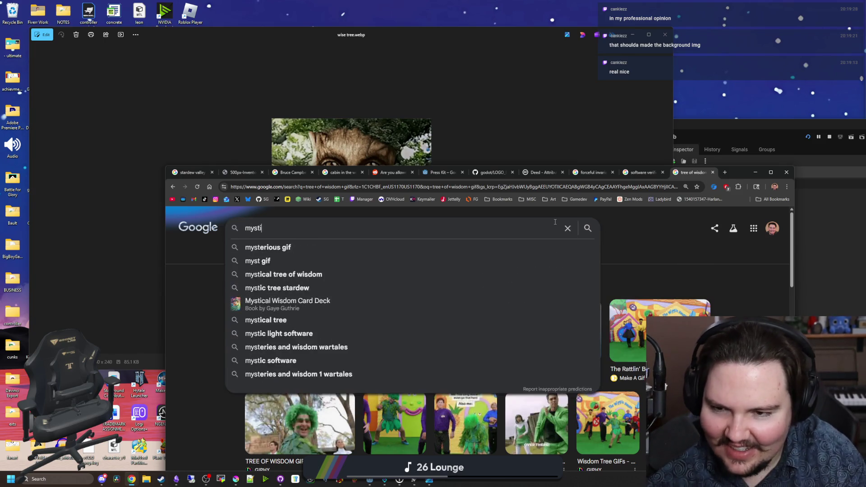
{"action": "type", "text": "cal tree tongue gif"}
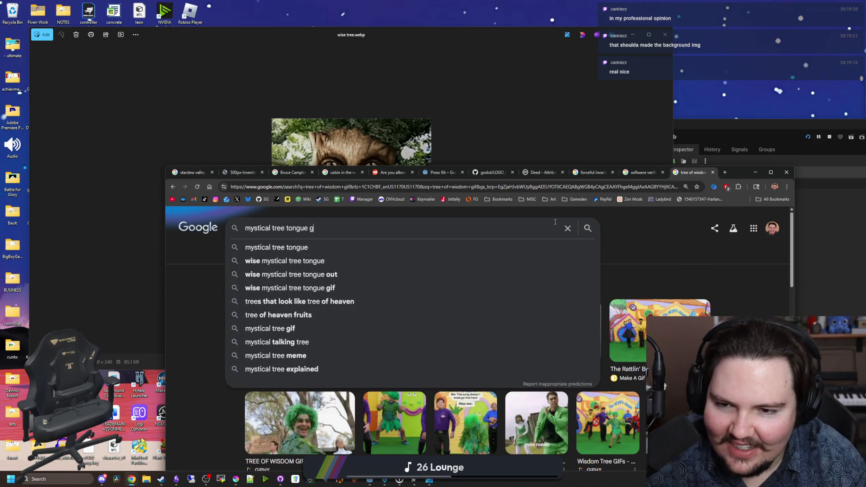
{"action": "key", "text": "Return"}
{"action": "left_click", "coordinate": [642, 172]}
- Minimize the Chrome image results and close the wise tree image viewer
{"action": "key", "text": "super+Down"}
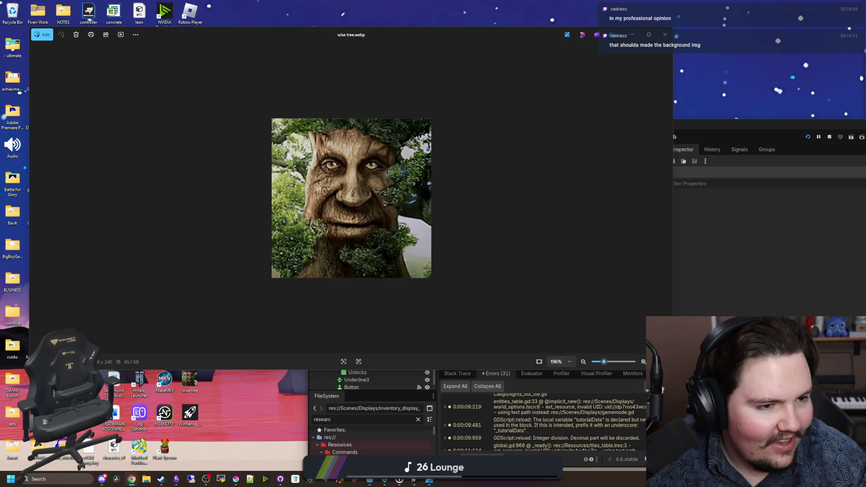
{"action": "key", "text": "alt+Tab"}
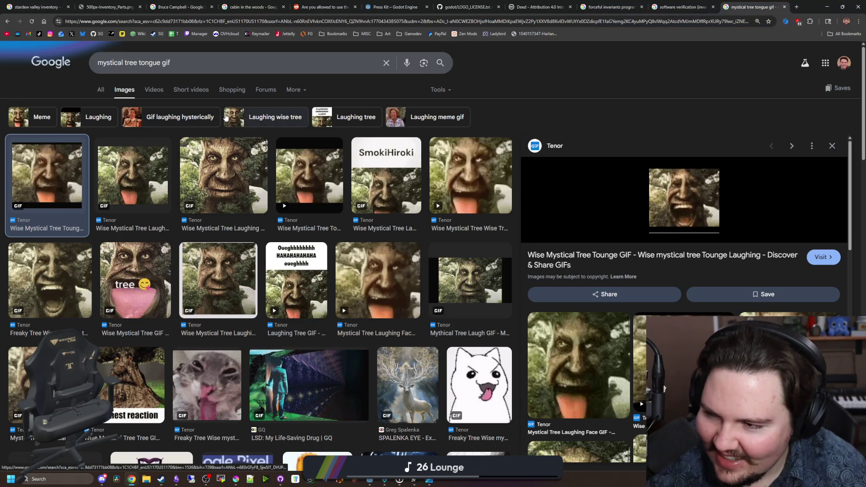
{"action": "left_click", "coordinate": [826, 7]}
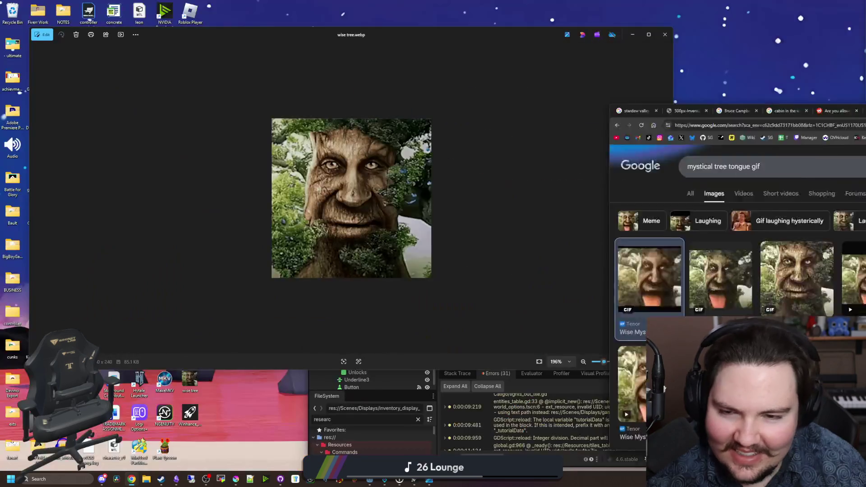
{"action": "left_click", "coordinate": [664, 34]}
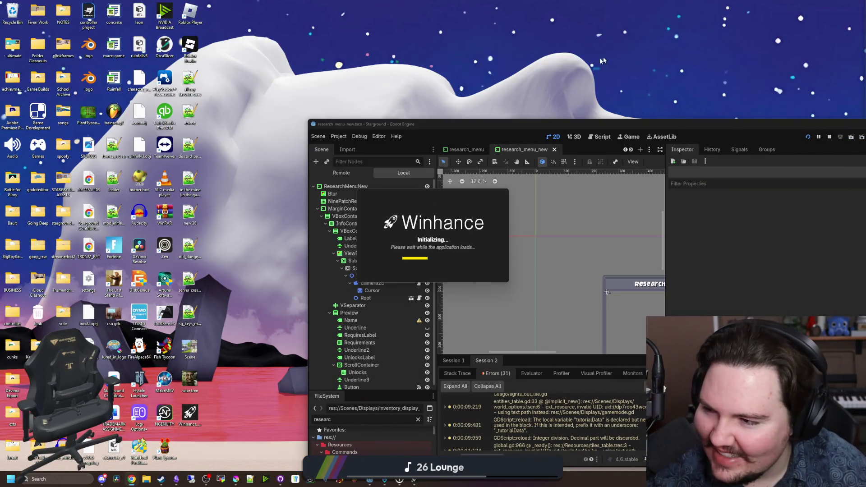
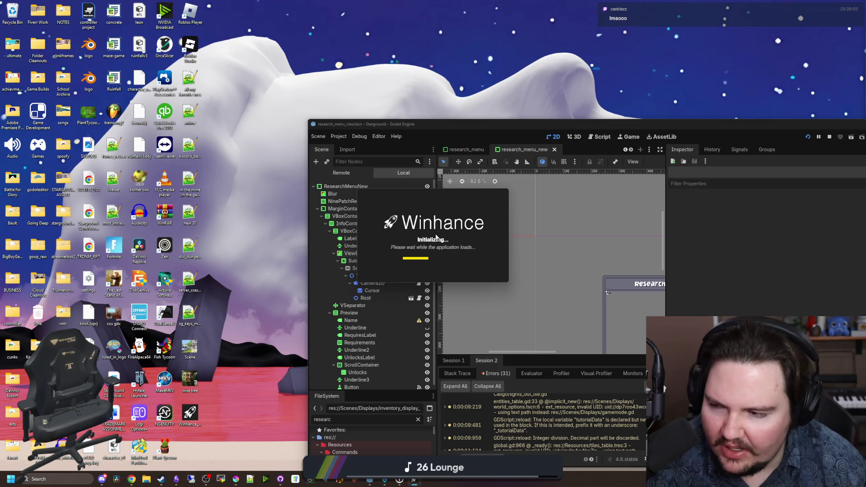
- Search for Notepad from the taskbar, then dismiss the search without launching anything
{"action": "left_click", "coordinate": [62, 479]}
{"action": "type", "text": "notepad"}
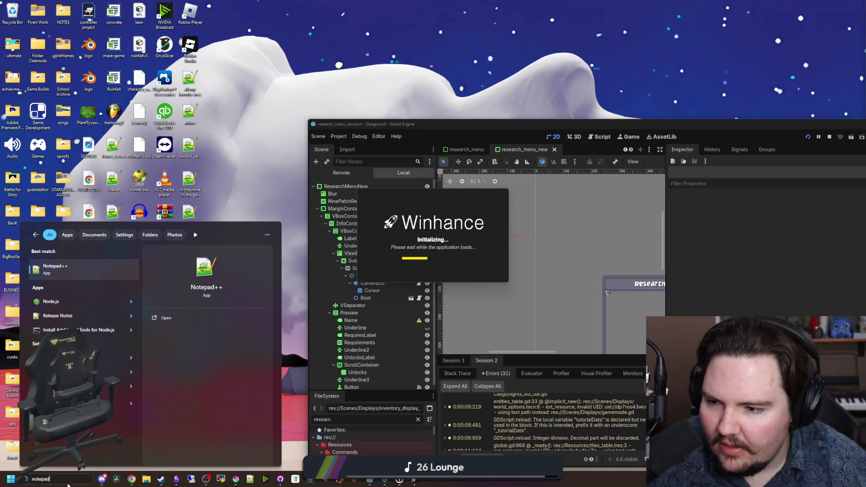
{"action": "left_click", "coordinate": [182, 314]}
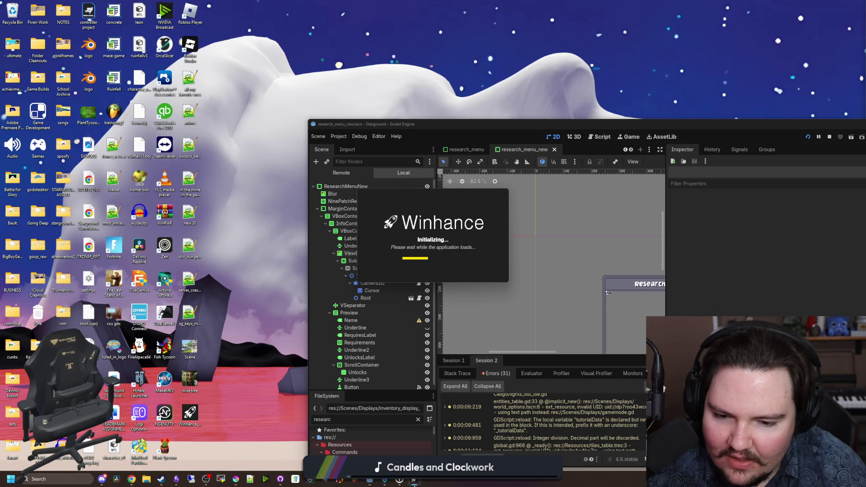
- Maximize the Godot editor and show the running game in its Game view
{"action": "mouse_move", "coordinate": [414, 481]}
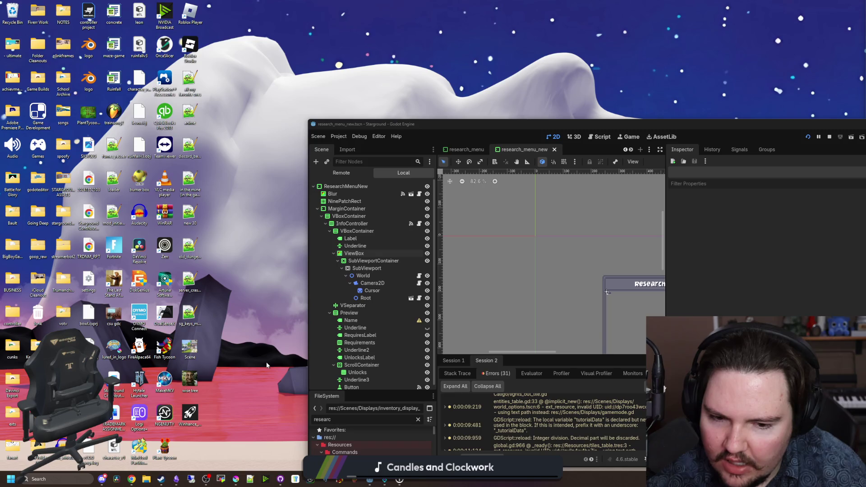
{"action": "mouse_move", "coordinate": [508, 124]}
{"action": "left_mouse_down"}
{"action": "mouse_move", "coordinate": [384, 178]}
{"action": "mouse_move", "coordinate": [384, 3]}
{"action": "left_mouse_up"}
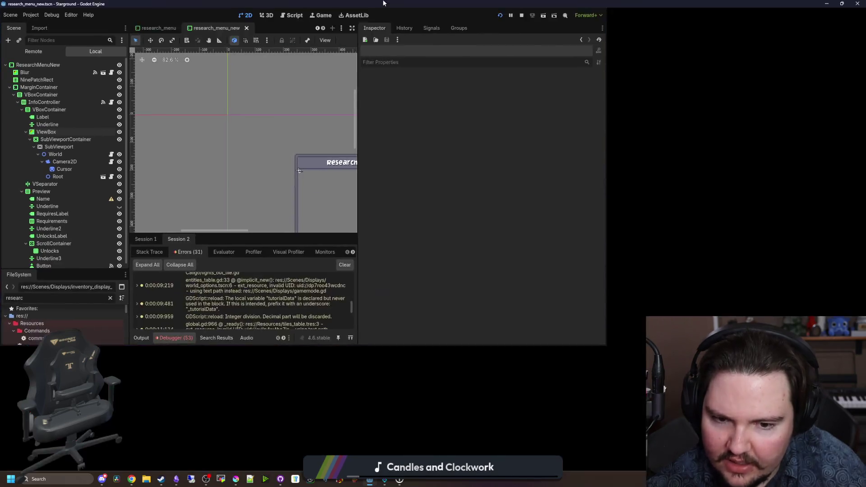
{"action": "scroll", "coordinate": [457, 206], "scroll_direction": "up", "scroll_amount": 3}
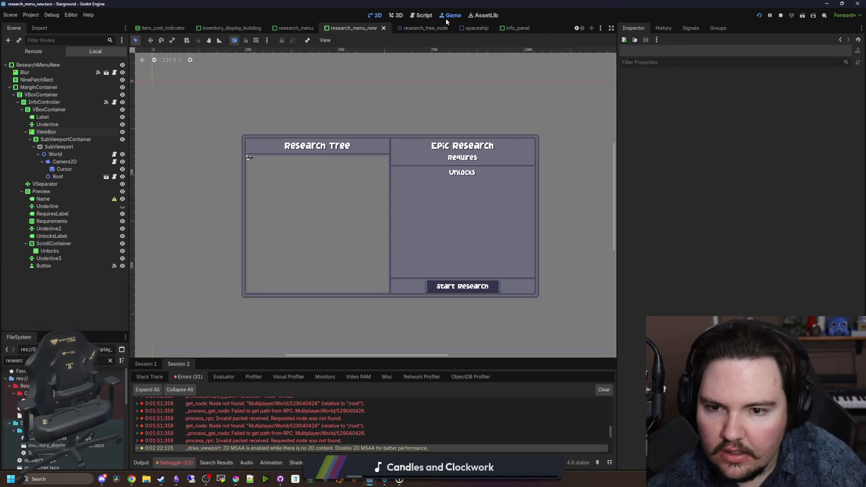
{"action": "left_click", "coordinate": [448, 16]}
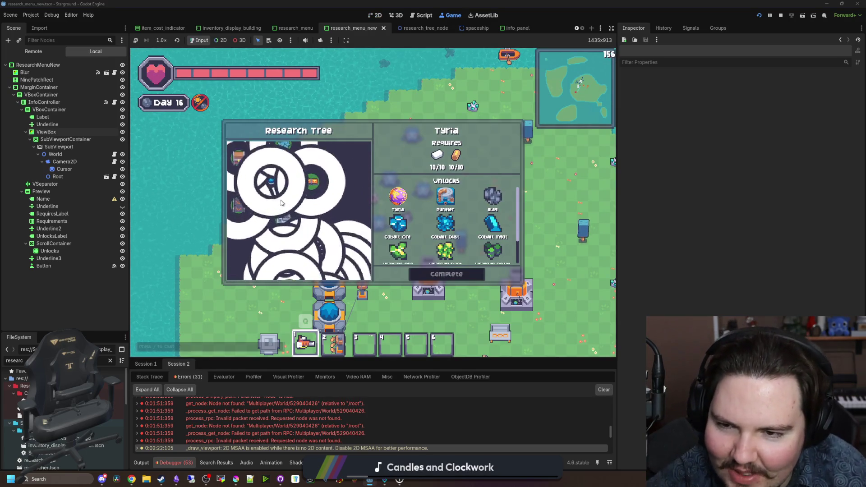
- Zoom the Research Tree viewport in and out repeatedly to test zooming
{"action": "scroll", "coordinate": [289, 207], "scroll_direction": "down", "scroll_amount": 3}
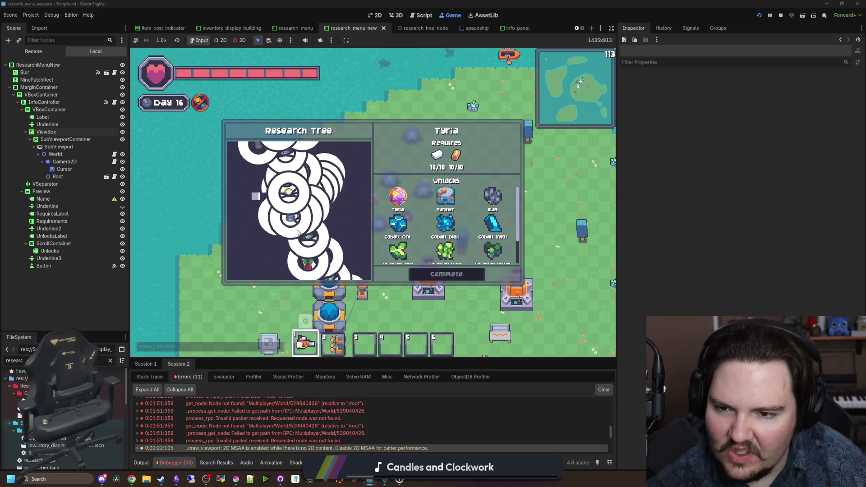
{"action": "scroll", "coordinate": [298, 232], "scroll_direction": "up", "scroll_amount": 2}
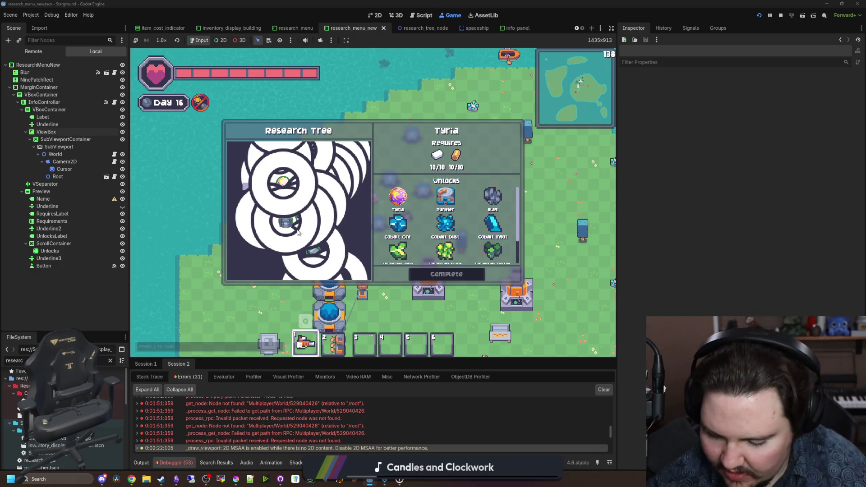
{"action": "scroll", "coordinate": [271, 219], "scroll_direction": "down", "scroll_amount": 2}
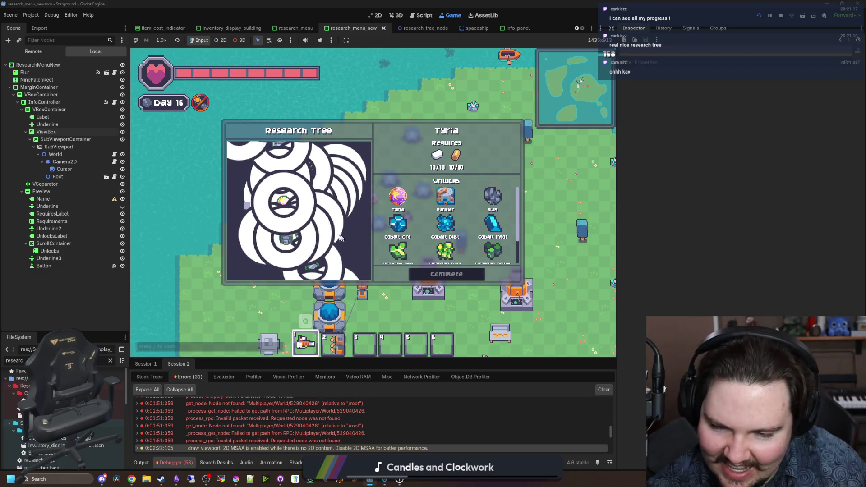
{"action": "scroll", "coordinate": [314, 215], "scroll_direction": "up", "scroll_amount": 5}
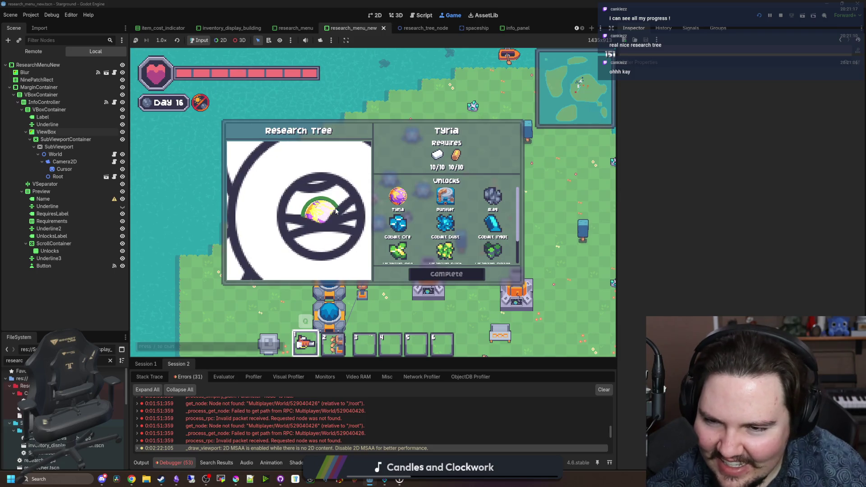
{"action": "scroll", "coordinate": [335, 211], "scroll_direction": "down", "scroll_amount": 3}
{"action": "scroll", "coordinate": [315, 248], "scroll_direction": "up", "scroll_amount": 3}
{"action": "scroll", "coordinate": [306, 247], "scroll_direction": "down", "scroll_amount": 3}
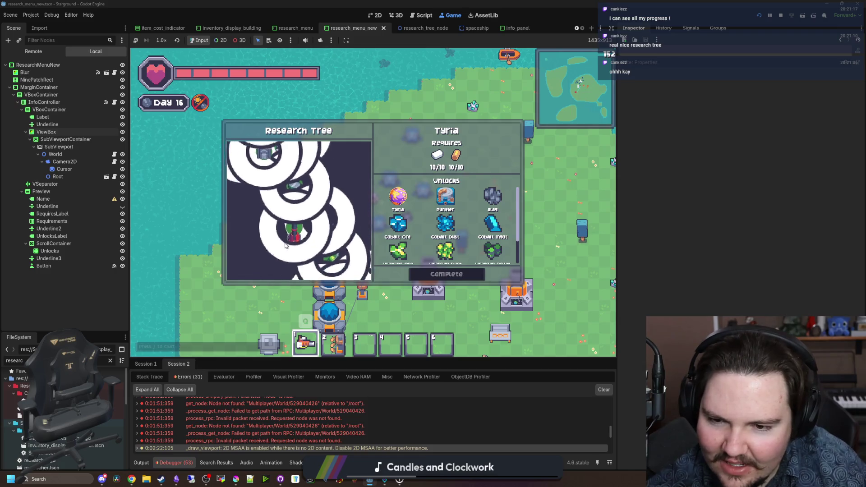
{"action": "scroll", "coordinate": [284, 246], "scroll_direction": "up", "scroll_amount": 5}
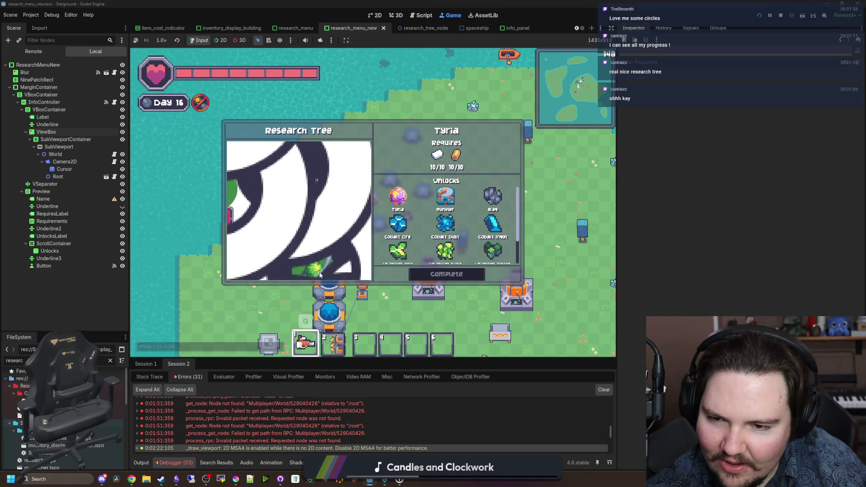
{"action": "scroll", "coordinate": [293, 261], "scroll_direction": "down", "scroll_amount": 5}
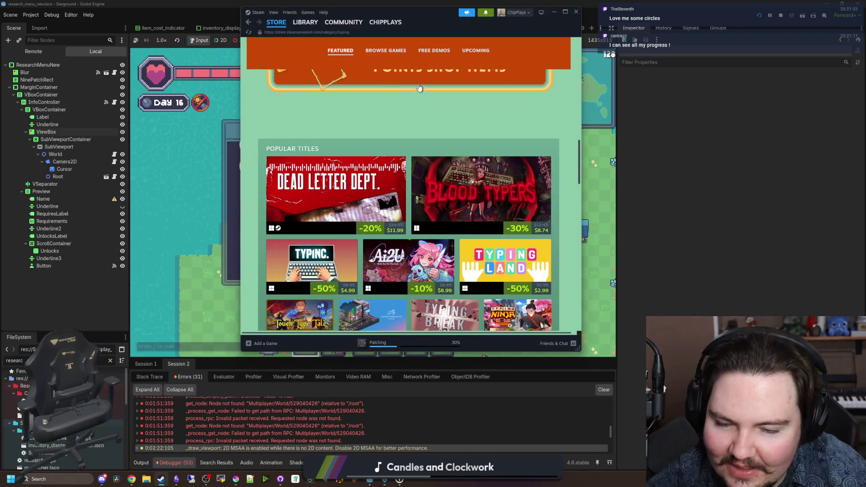
- Maximize the Steam store and scroll through its popular titles
{"action": "key", "text": "super+Up"}
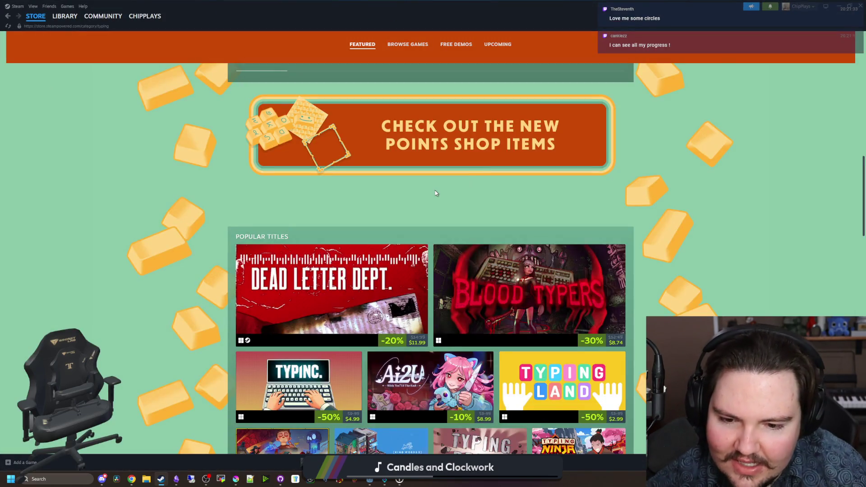
{"action": "scroll", "coordinate": [436, 193], "scroll_direction": "down", "scroll_amount": 4}
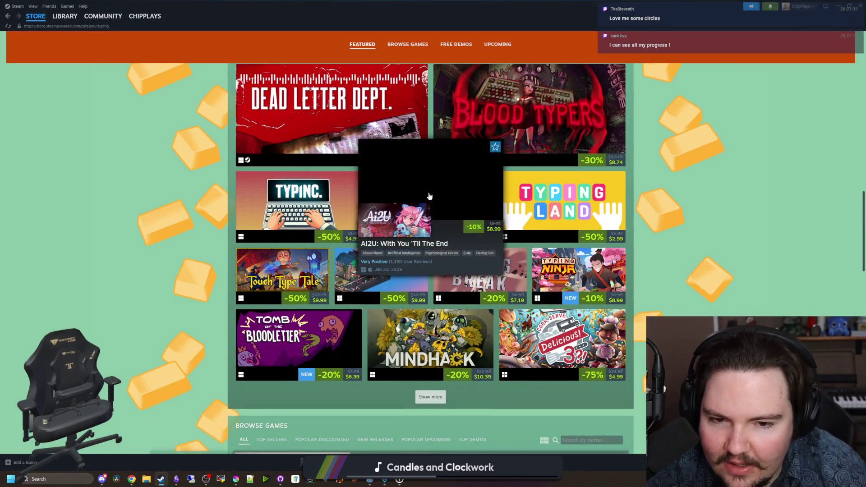
{"action": "scroll", "coordinate": [509, 234], "scroll_direction": "down", "scroll_amount": 5}
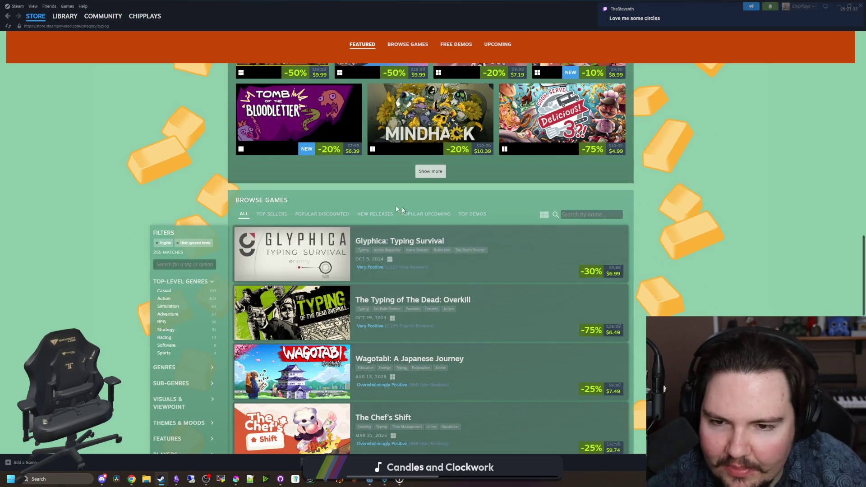
{"action": "scroll", "coordinate": [376, 207], "scroll_direction": "down", "scroll_amount": 4}
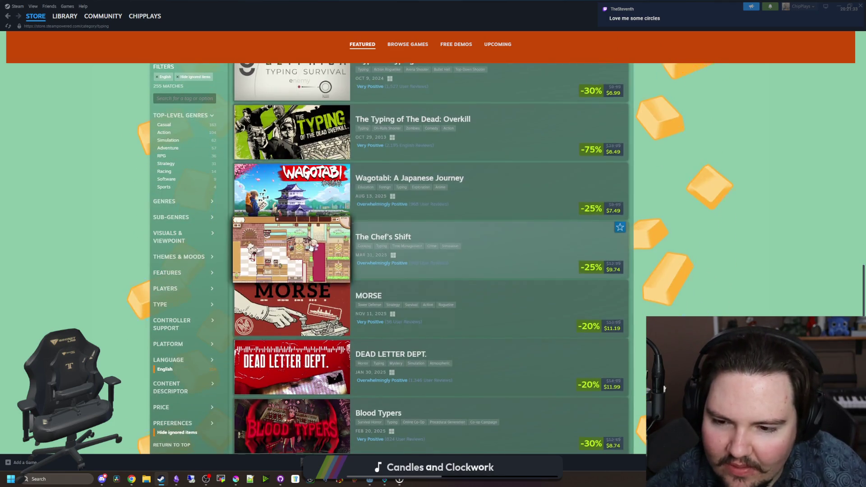
{"action": "scroll", "coordinate": [399, 219], "scroll_direction": "down", "scroll_amount": 3}
{"action": "scroll", "coordinate": [718, 275], "scroll_direction": "up", "scroll_amount": 1}
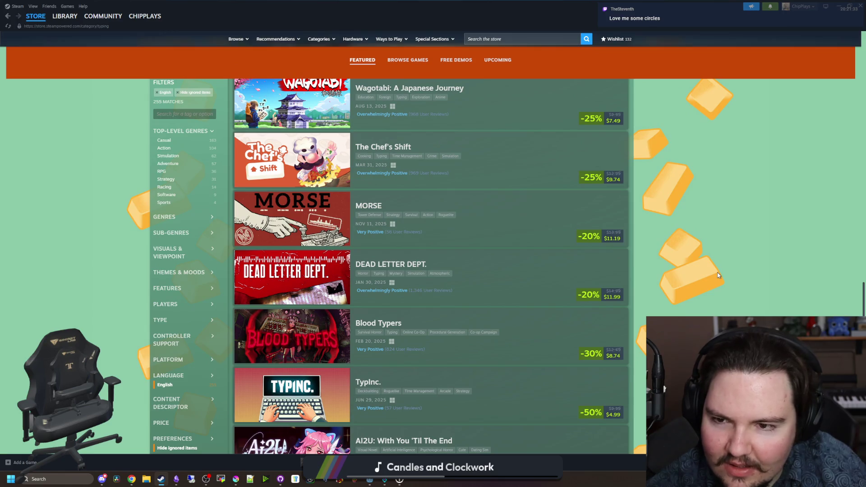
{"action": "scroll", "coordinate": [718, 275], "scroll_direction": "down", "scroll_amount": 3}
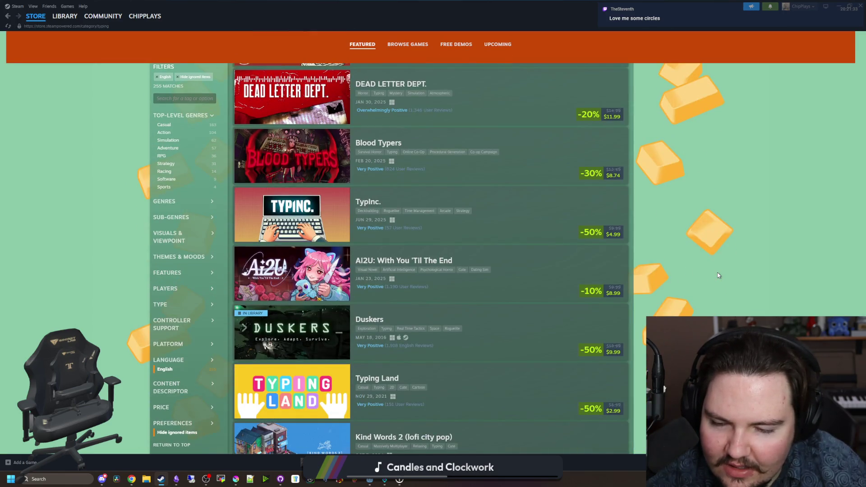
{"action": "scroll", "coordinate": [718, 275], "scroll_direction": "down", "scroll_amount": 3}
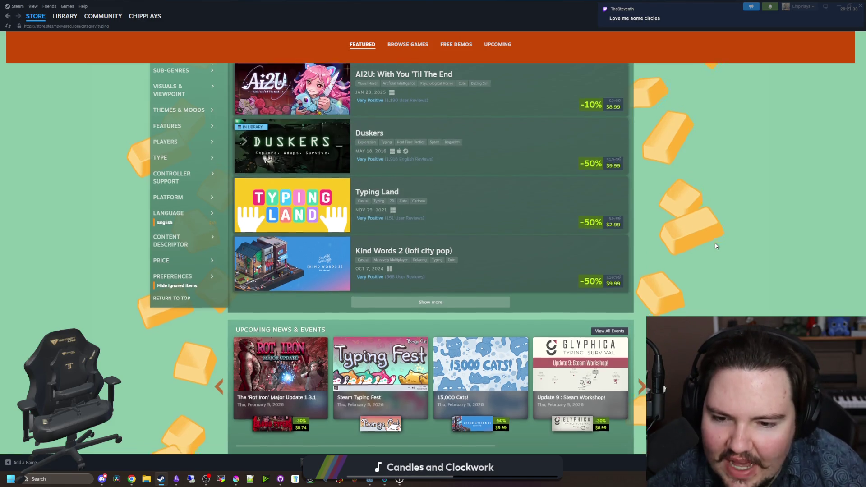
{"action": "scroll", "coordinate": [715, 246], "scroll_direction": "down", "scroll_amount": 2}
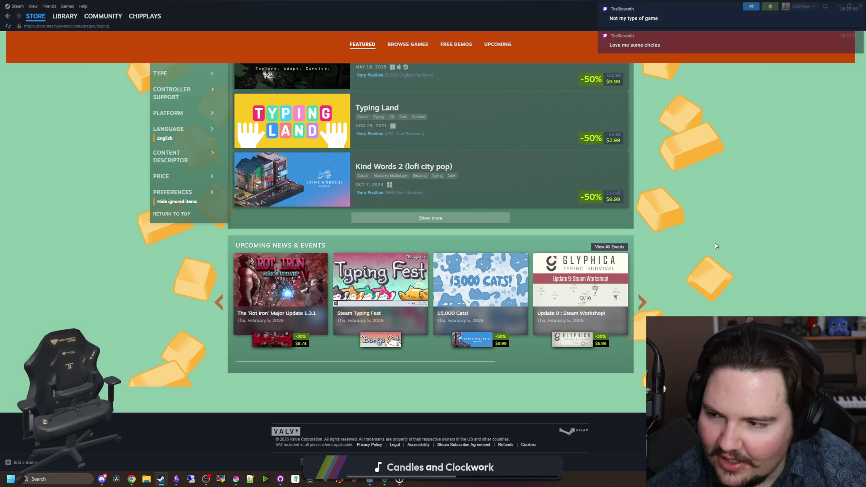
{"action": "scroll", "coordinate": [715, 245], "scroll_direction": "up", "scroll_amount": 10}
{"action": "scroll", "coordinate": [715, 246], "scroll_direction": "up", "scroll_amount": 3}
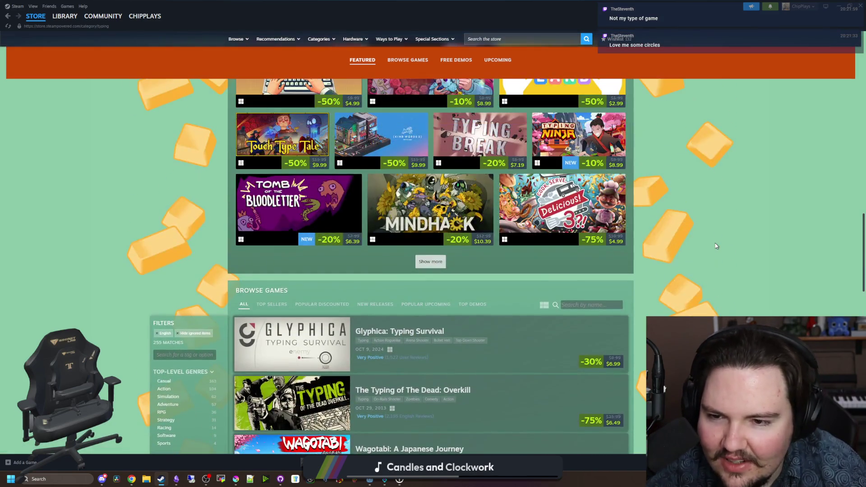
{"action": "scroll", "coordinate": [715, 246], "scroll_direction": "up", "scroll_amount": 5}
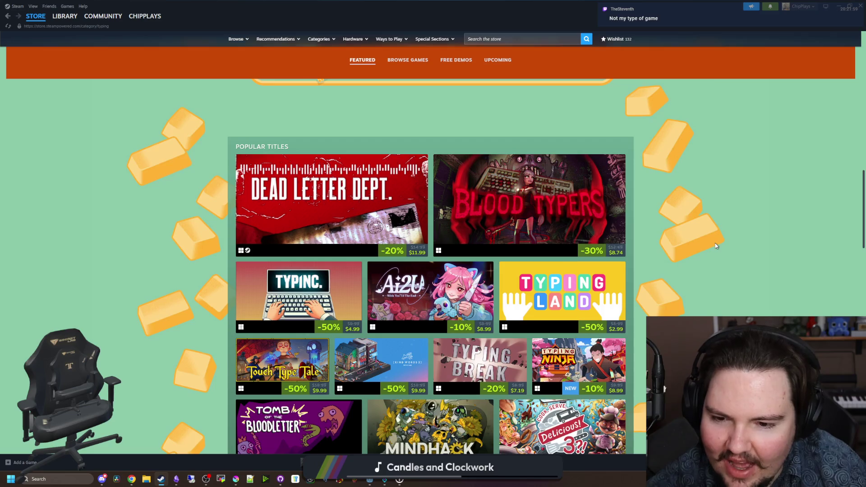
{"action": "scroll", "coordinate": [715, 245], "scroll_direction": "up", "scroll_amount": 2}
{"action": "scroll", "coordinate": [716, 245], "scroll_direction": "up", "scroll_amount": 10}
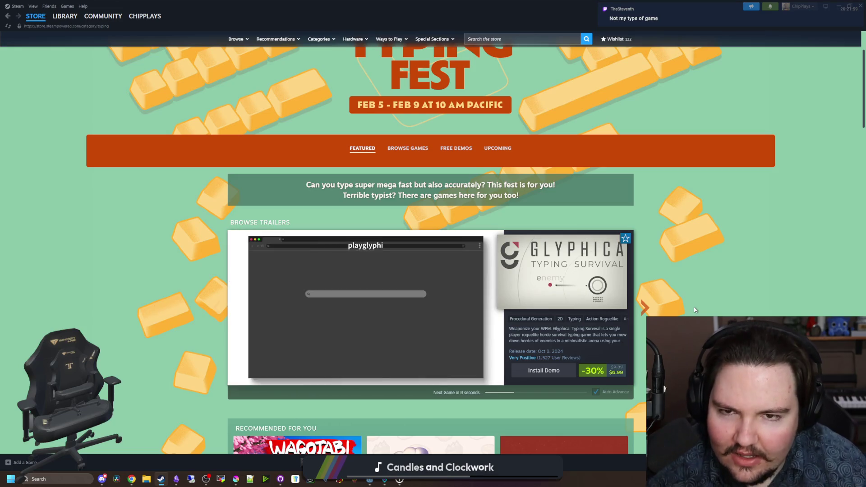
{"action": "scroll", "coordinate": [693, 309], "scroll_direction": "up", "scroll_amount": 2}
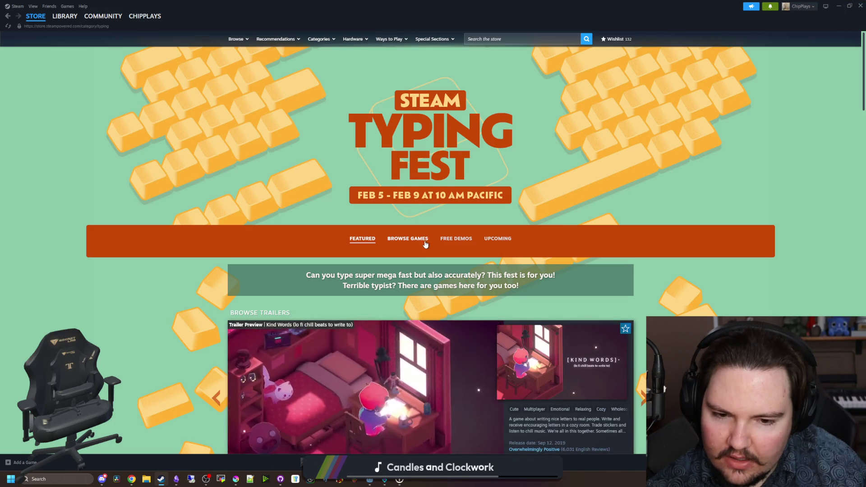
{"action": "scroll", "coordinate": [425, 244], "scroll_direction": "down", "scroll_amount": 2}
{"action": "scroll", "coordinate": [410, 189], "scroll_direction": "down", "scroll_amount": 9}
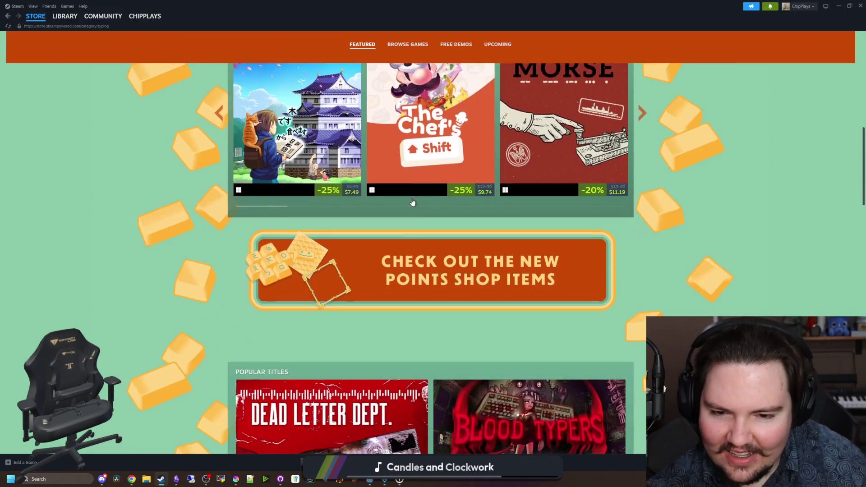
{"action": "scroll", "coordinate": [412, 202], "scroll_direction": "down", "scroll_amount": 15}
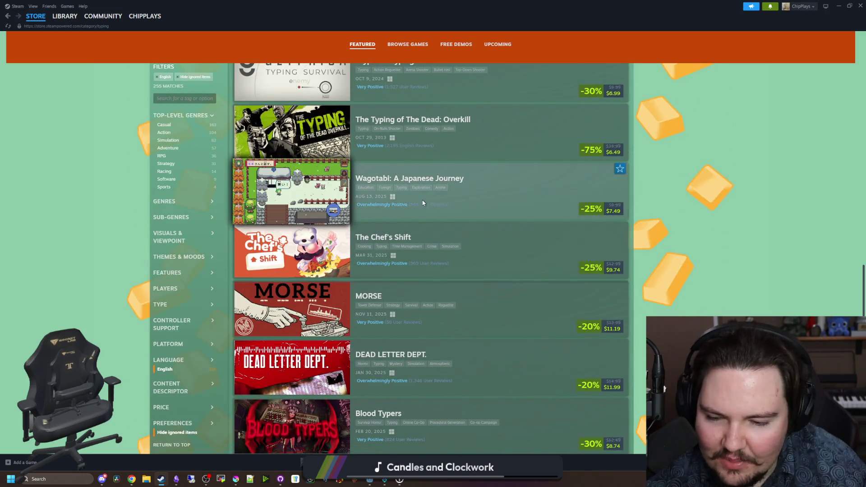
{"action": "scroll", "coordinate": [423, 203], "scroll_direction": "up", "scroll_amount": 20}
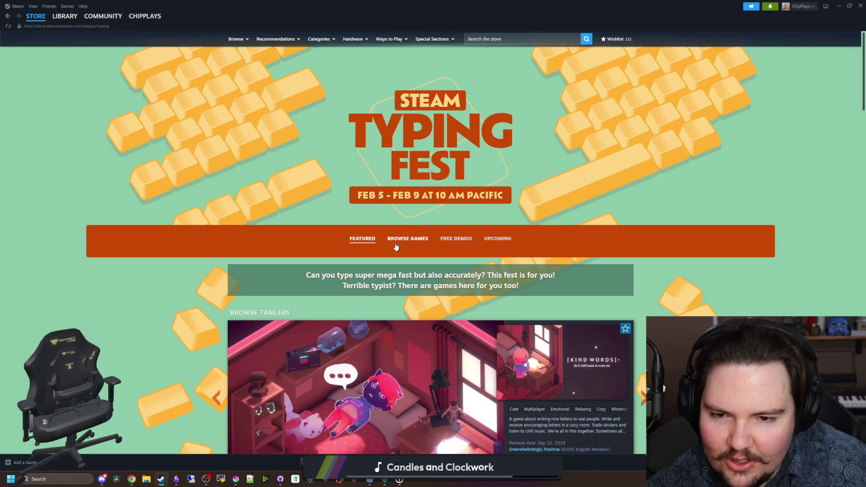
{"action": "scroll", "coordinate": [396, 246], "scroll_direction": "down", "scroll_amount": 10}
{"action": "scroll", "coordinate": [396, 245], "scroll_direction": "up", "scroll_amount": 10}
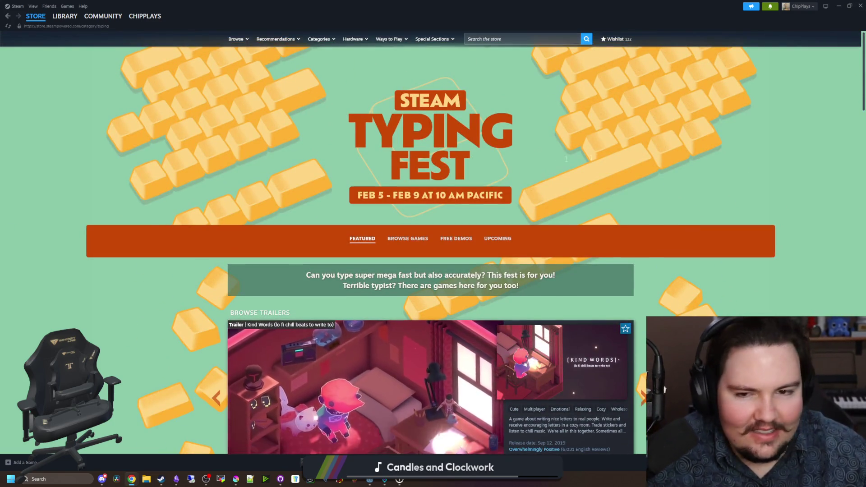
- Search the web for 'steam fishing fest', open the Steam News result, and maximize the browser
{"action": "type", "text": "steam fishing fest"}
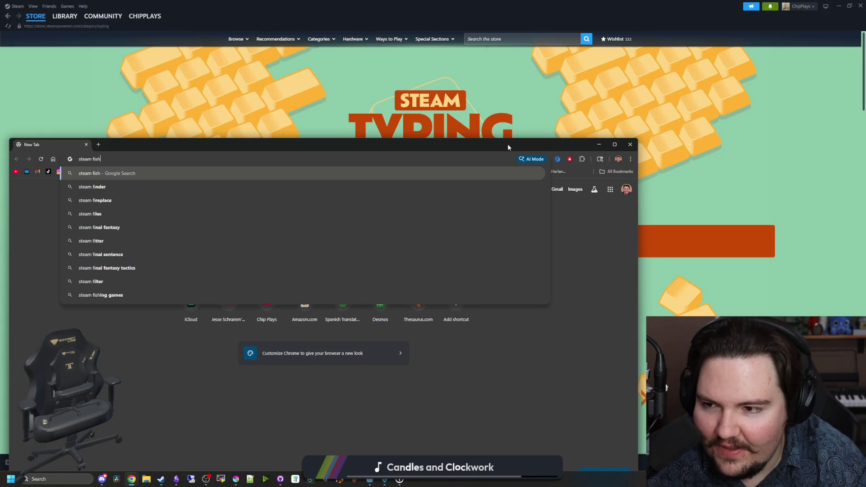
{"action": "key", "text": "Return"}
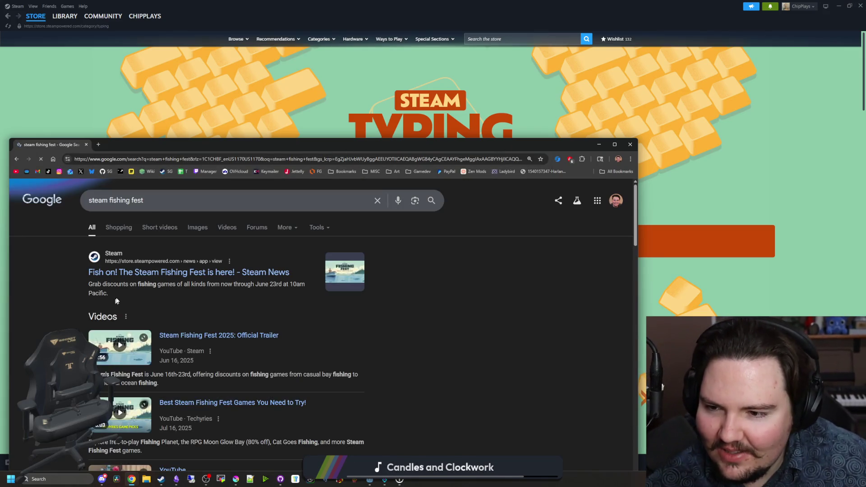
{"action": "left_click", "coordinate": [148, 272]}
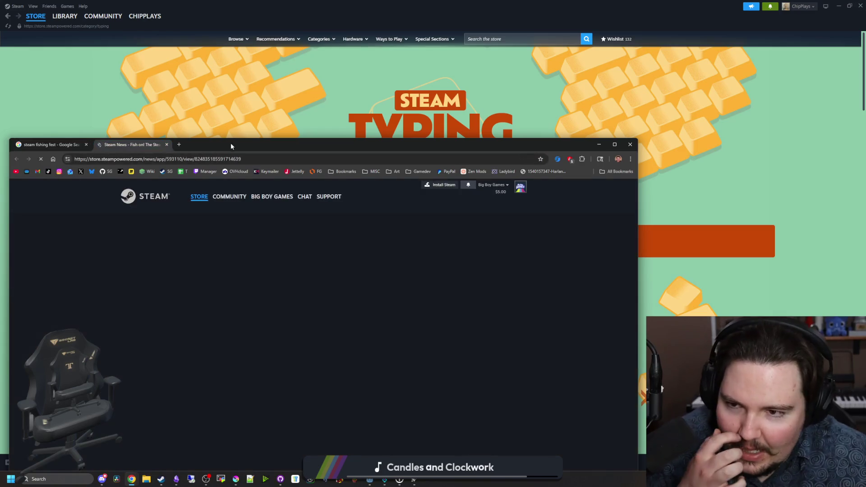
{"action": "left_click_drag", "start_coordinate": [226, 142], "coordinate": [324, 4]}
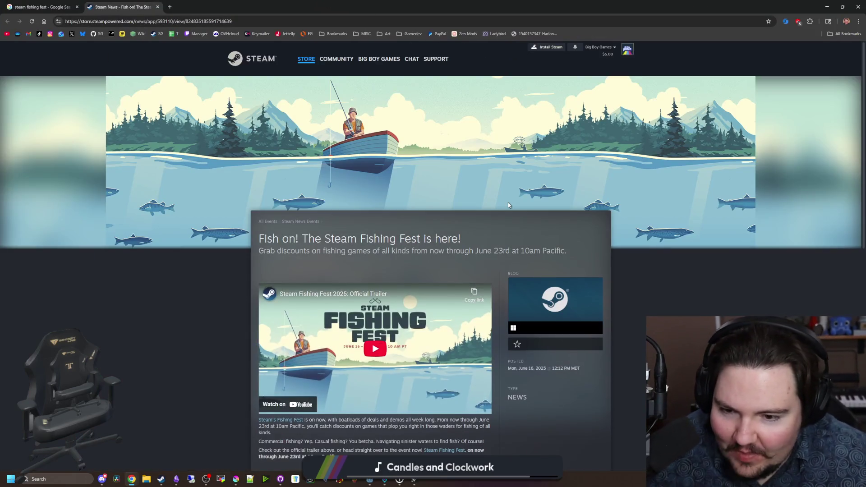
- Open the Steam Fishing Fest sale page and scroll through the Fishing category listings
{"action": "scroll", "coordinate": [475, 239], "scroll_direction": "down", "scroll_amount": 4}
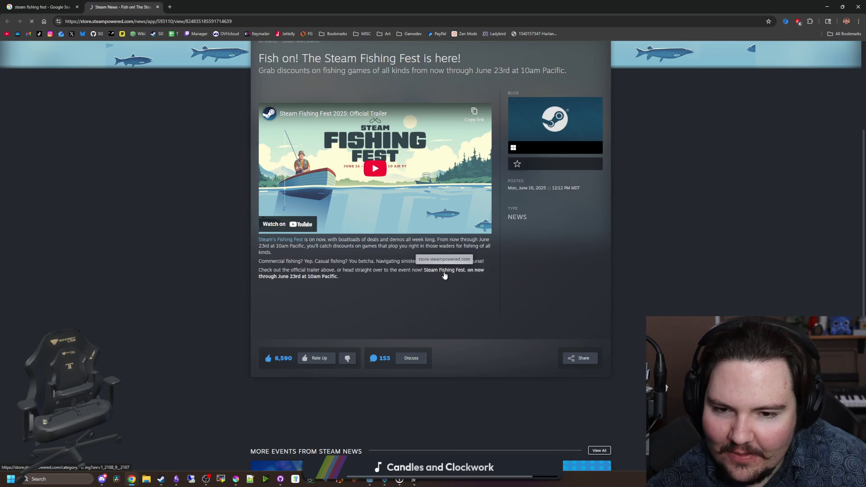
{"action": "left_click", "coordinate": [444, 273]}
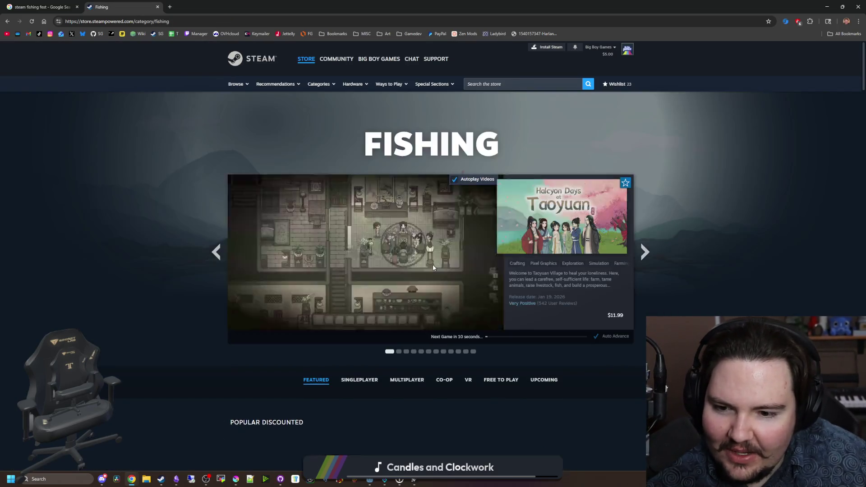
{"action": "scroll", "coordinate": [543, 269], "scroll_direction": "down", "scroll_amount": 10}
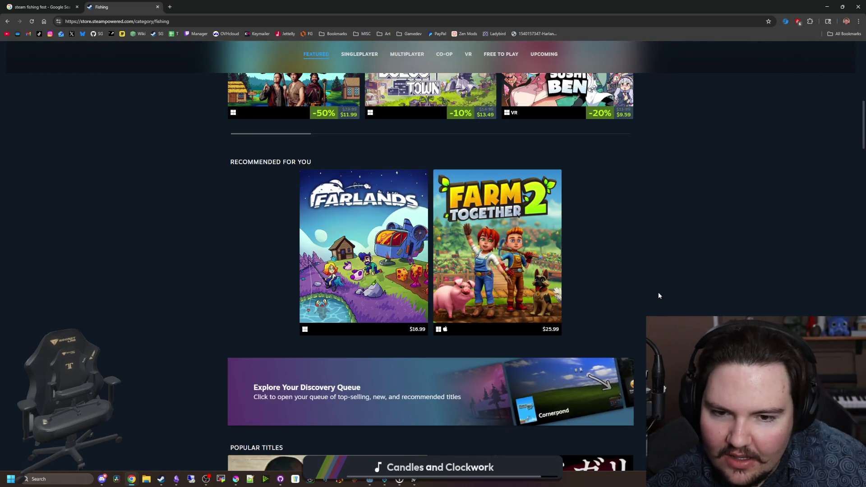
{"action": "scroll", "coordinate": [658, 295], "scroll_direction": "down", "scroll_amount": 3}
{"action": "scroll", "coordinate": [658, 296], "scroll_direction": "down", "scroll_amount": 4}
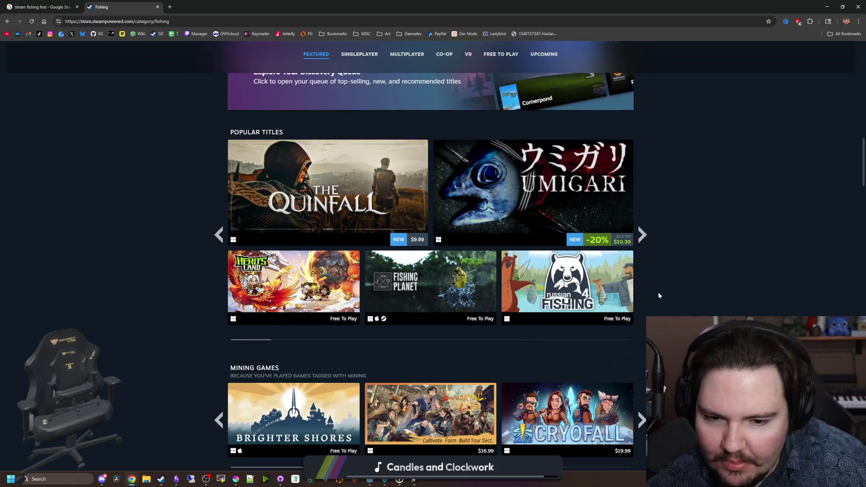
{"action": "scroll", "coordinate": [658, 295], "scroll_direction": "down", "scroll_amount": 3}
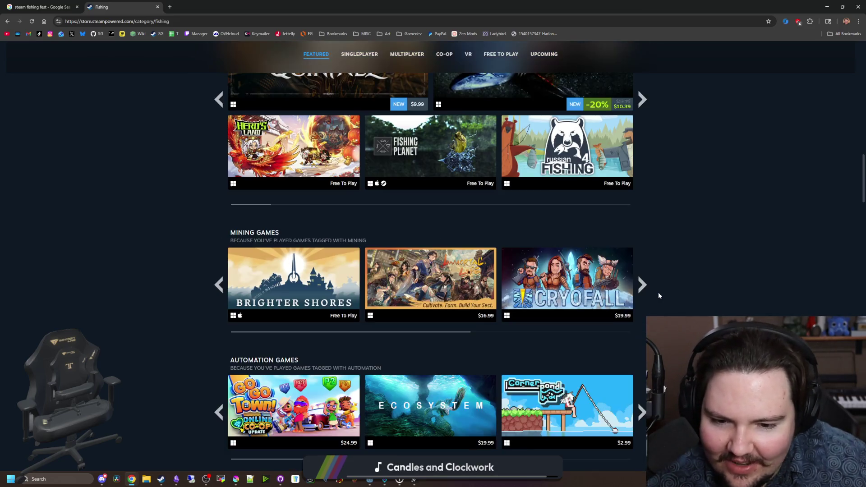
{"action": "scroll", "coordinate": [658, 295], "scroll_direction": "down", "scroll_amount": 4}
{"action": "scroll", "coordinate": [651, 235], "scroll_direction": "down", "scroll_amount": 9}
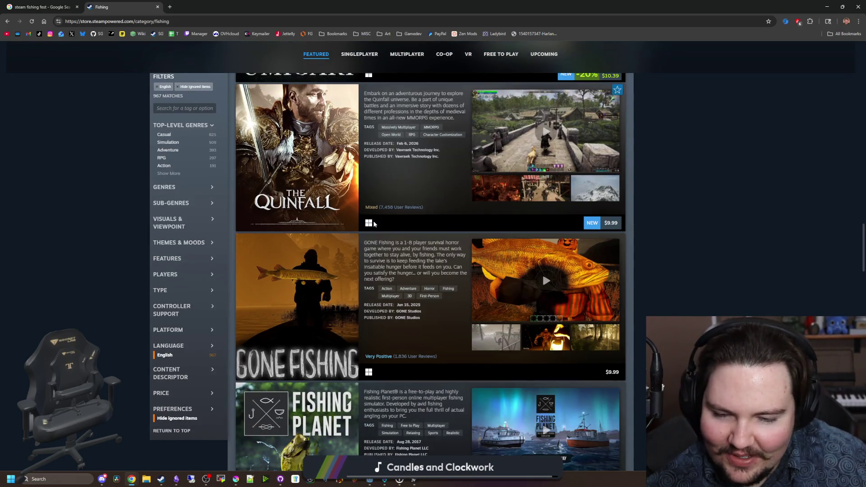
{"action": "scroll", "coordinate": [373, 223], "scroll_direction": "down", "scroll_amount": 2}
{"action": "scroll", "coordinate": [356, 239], "scroll_direction": "down", "scroll_amount": 1}
{"action": "scroll", "coordinate": [356, 239], "scroll_direction": "down", "scroll_amount": 4}
{"action": "mouse_move", "coordinate": [328, 280]}
{"action": "scroll", "coordinate": [328, 280], "scroll_direction": "down", "scroll_amount": 4}
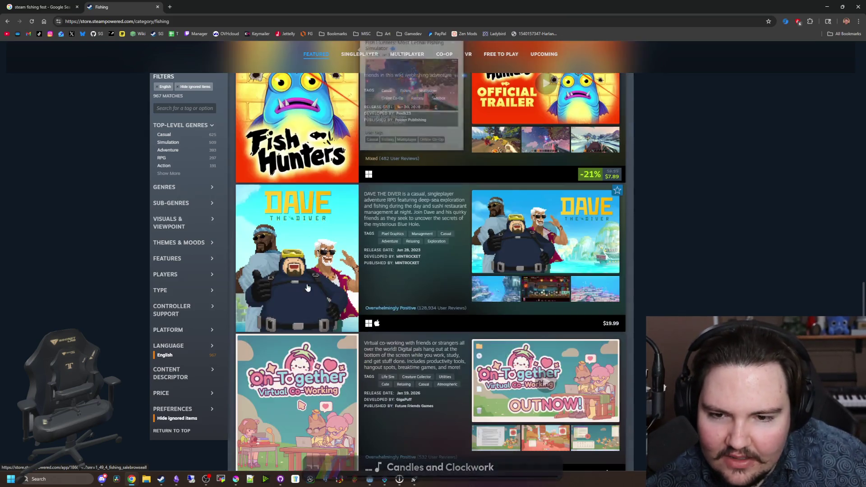
{"action": "scroll", "coordinate": [487, 307], "scroll_direction": "down", "scroll_amount": 9}
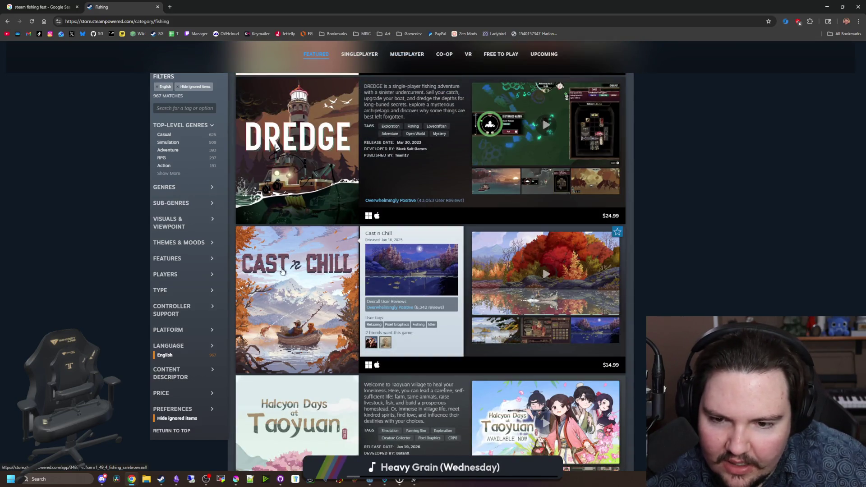
{"action": "scroll", "coordinate": [283, 274], "scroll_direction": "down", "scroll_amount": 8}
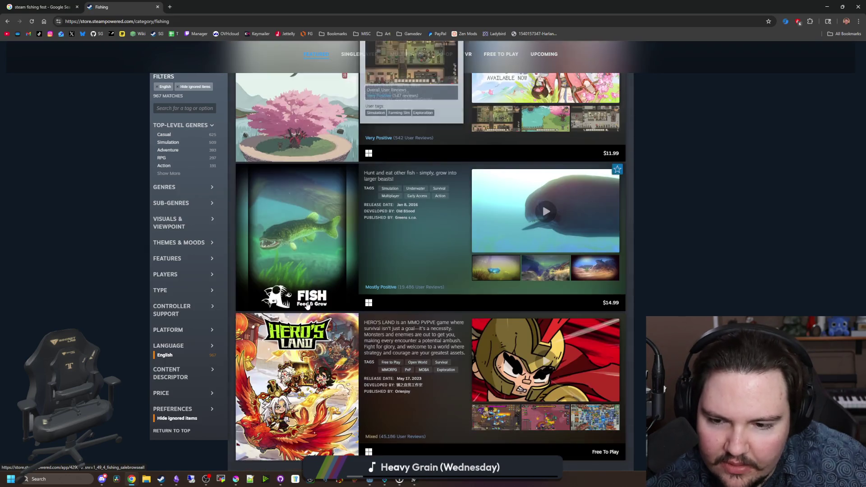
{"action": "mouse_move", "coordinate": [299, 268]}
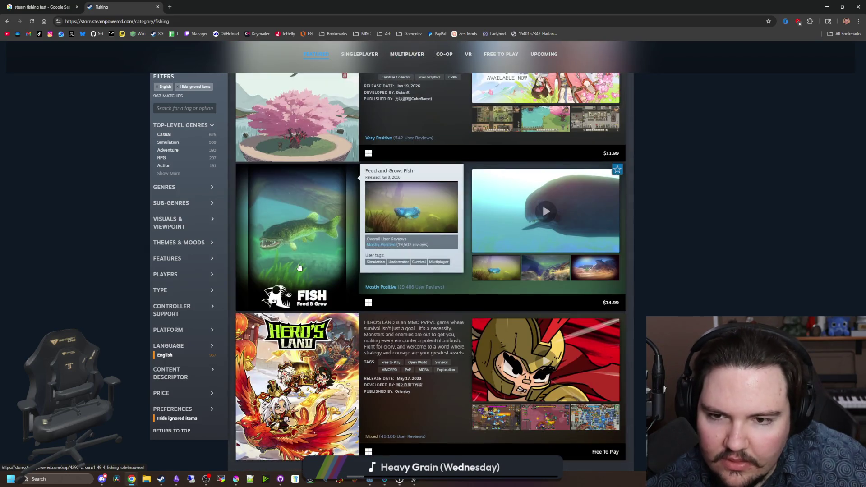
{"action": "scroll", "coordinate": [298, 268], "scroll_direction": "down", "scroll_amount": 8}
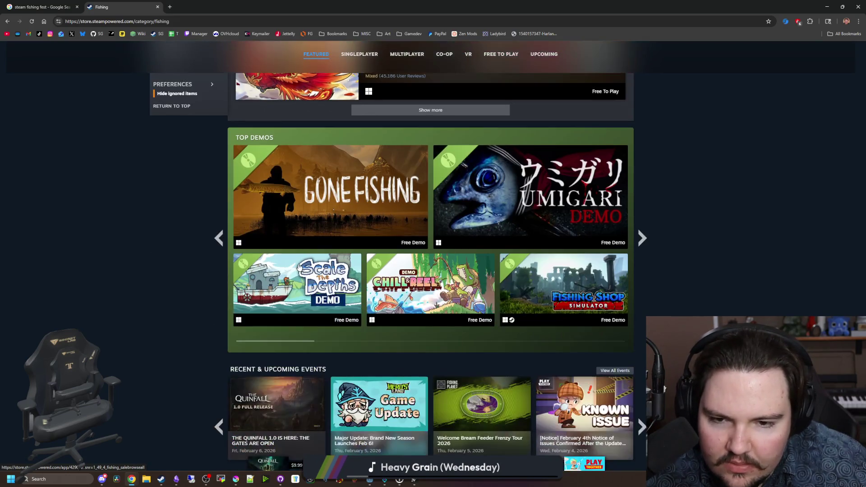
{"action": "mouse_move", "coordinate": [341, 193]}
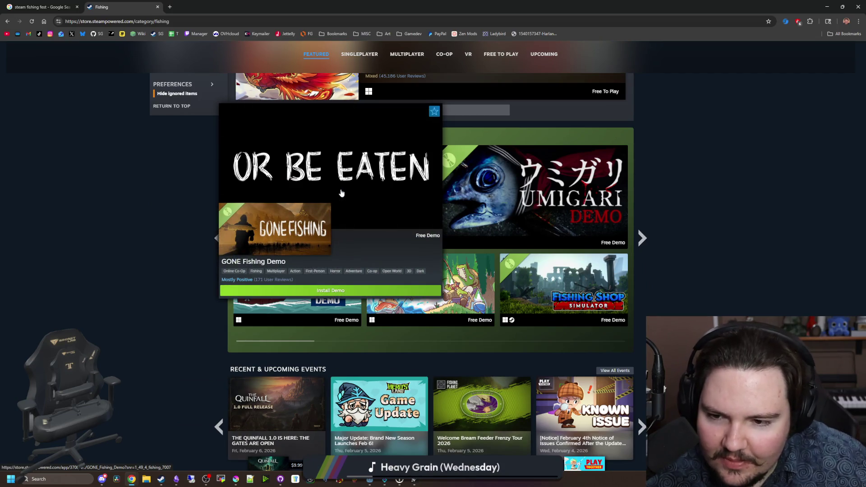
{"action": "scroll", "coordinate": [175, 222], "scroll_direction": "down", "scroll_amount": 3}
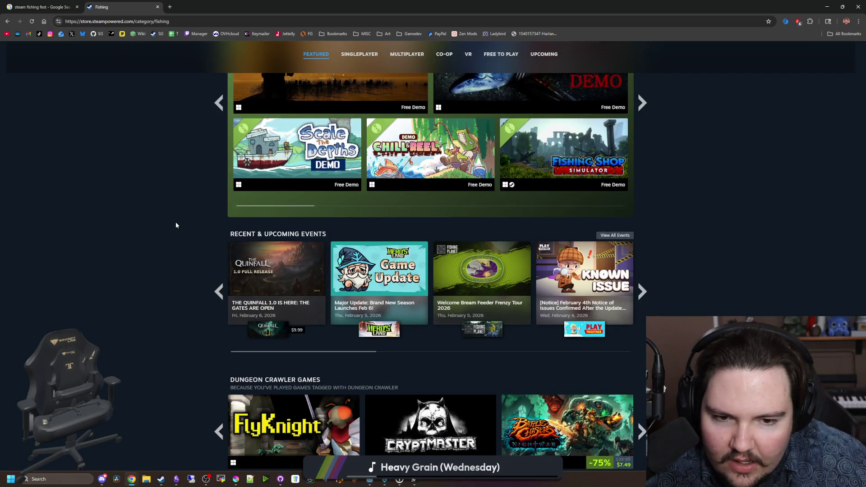
{"action": "scroll", "coordinate": [174, 222], "scroll_direction": "down", "scroll_amount": 3}
- Restore and move the browser and Steam windows down, then minimize Steam to reveal Godot
{"action": "left_click_drag", "start_coordinate": [393, 6], "coordinate": [444, 303]}
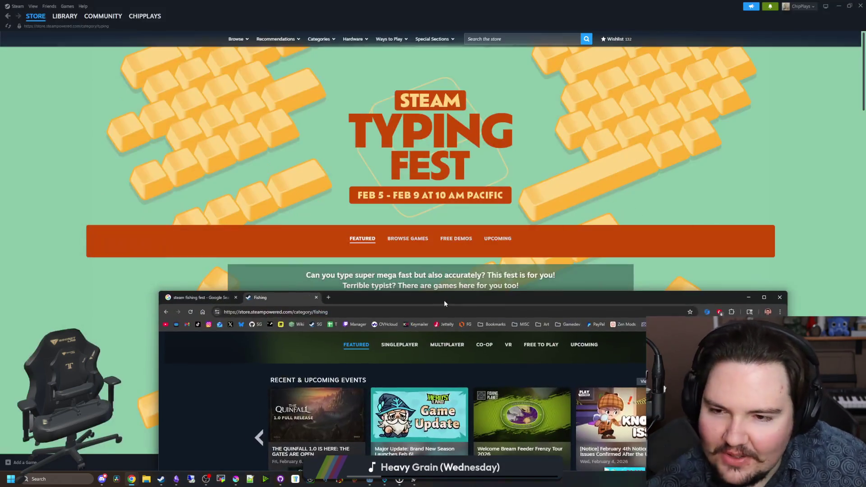
{"action": "left_click", "coordinate": [199, 297]}
{"action": "left_click", "coordinate": [270, 297]}
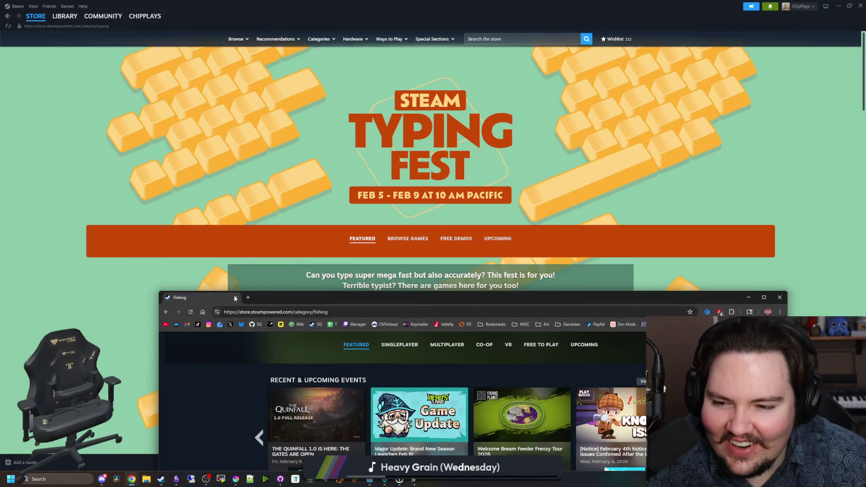
{"action": "left_click", "coordinate": [417, 3]}
{"action": "left_click_drag", "start_coordinate": [417, 3], "coordinate": [288, 283]}
{"action": "left_click", "coordinate": [393, 283]}
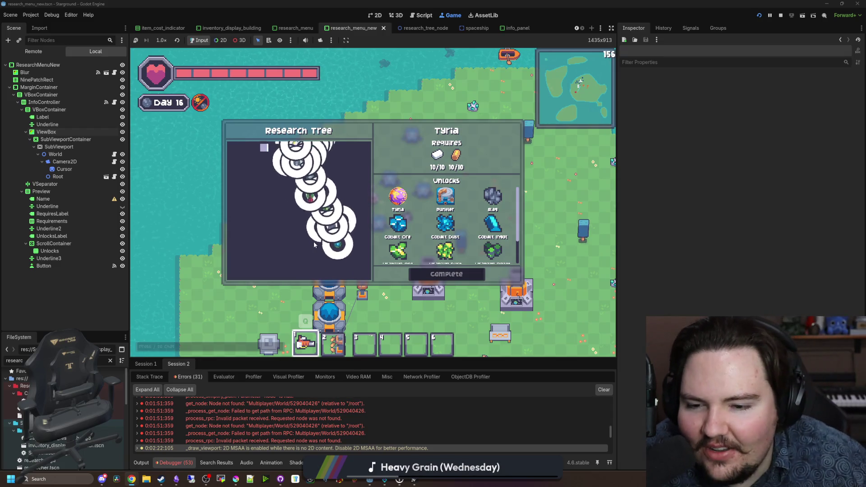
- Zoom the Research Tree in and out, then open research_table.gd with Ctrl+F3
{"action": "scroll", "coordinate": [314, 239], "scroll_direction": "up", "scroll_amount": 5}
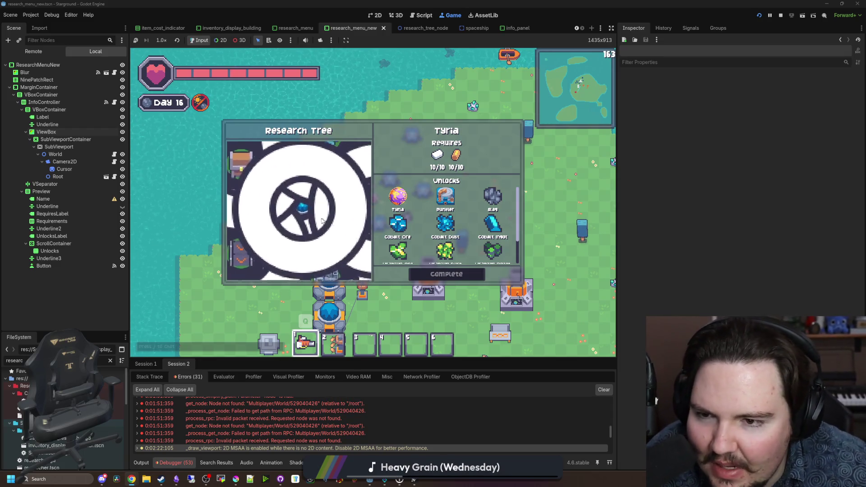
{"action": "scroll", "coordinate": [314, 220], "scroll_direction": "down", "scroll_amount": 5}
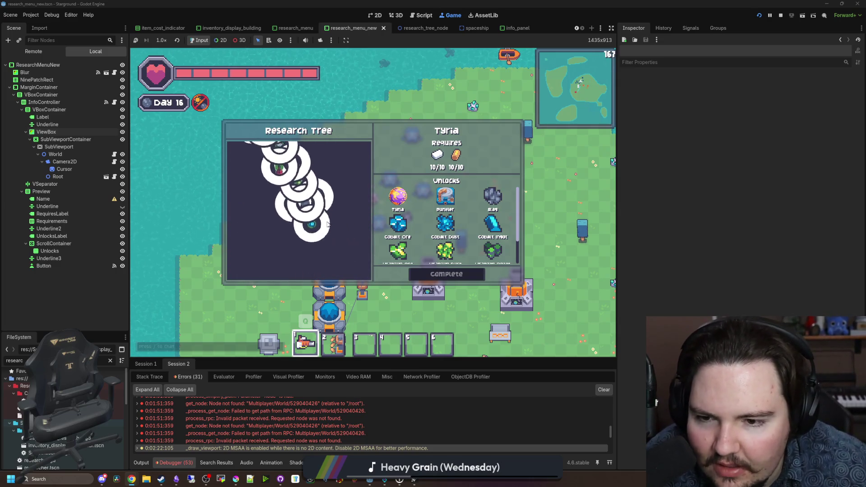
{"action": "scroll", "coordinate": [342, 217], "scroll_direction": "up", "scroll_amount": 2}
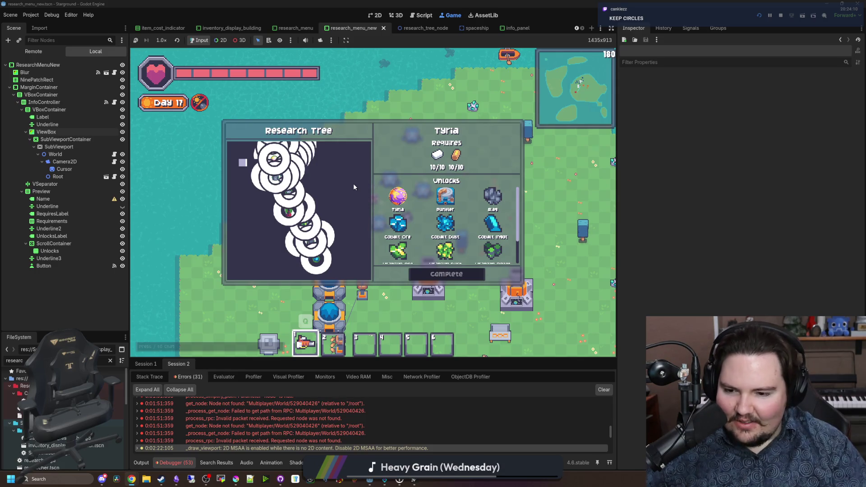
{"action": "key", "text": "ctrl+F3"}
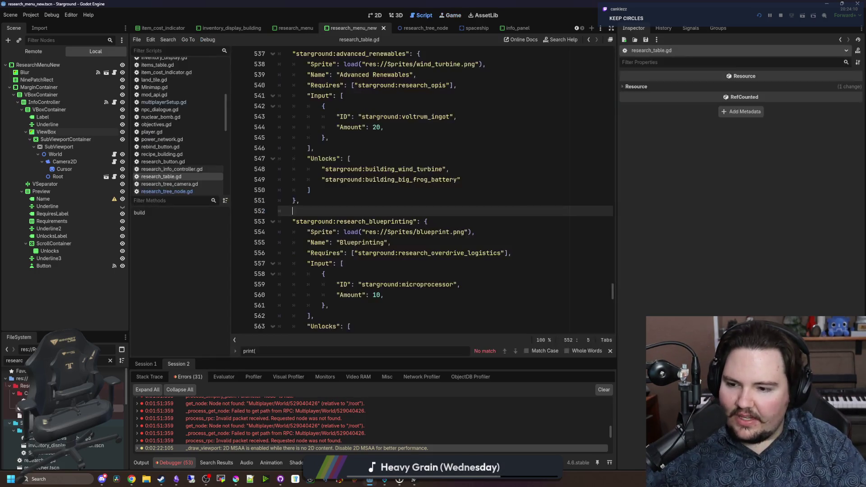
- Scroll through research_table.gd, then return to the running game's Research Tree
{"action": "mouse_move", "coordinate": [612, 291]}
{"action": "left_mouse_down"}
{"action": "mouse_move", "coordinate": [631, 56]}
{"action": "mouse_move", "coordinate": [637, 115]}
{"action": "mouse_move", "coordinate": [619, 333]}
{"action": "left_mouse_up"}
{"action": "scroll", "coordinate": [447, 104], "scroll_direction": "up", "scroll_amount": 4}
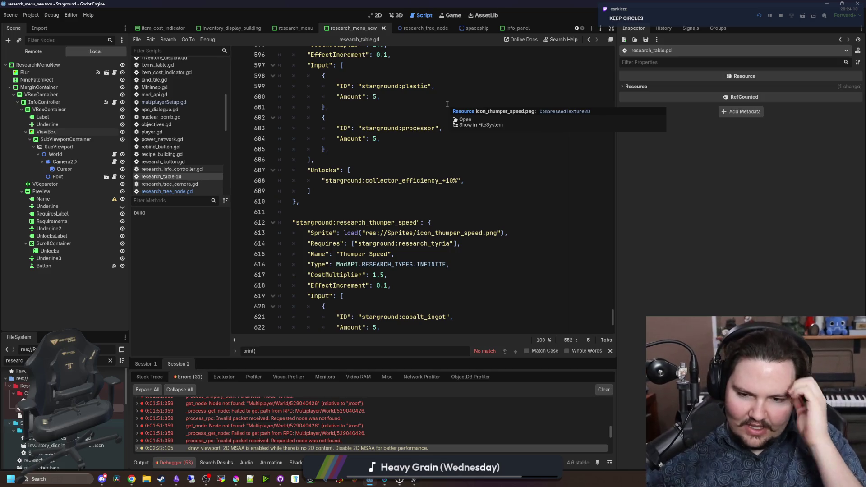
{"action": "left_click", "coordinate": [458, 18]}
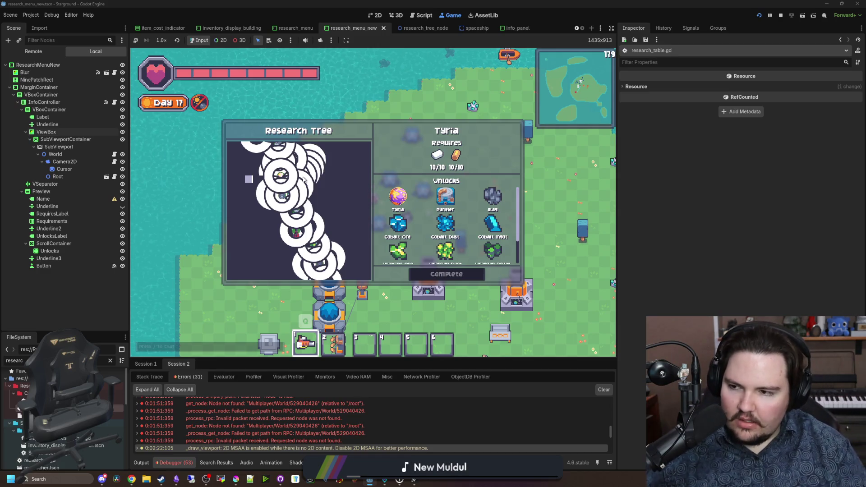
- Add a changelog bullet after the minimap tutorial line about long unlock sections auto-scrolling on controller
{"action": "key", "text": "alt+Tab"}
{"action": "scroll", "coordinate": [431, 284], "scroll_direction": "down", "scroll_amount": 6}
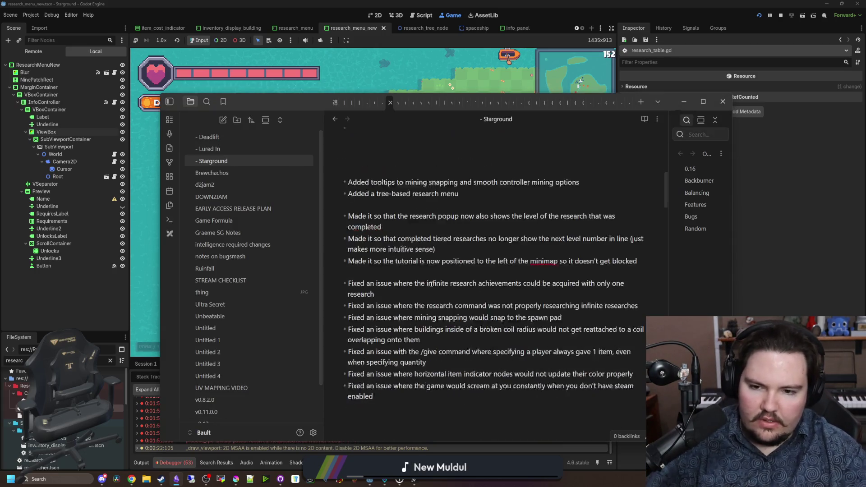
{"action": "left_click", "coordinate": [640, 215]}
{"action": "key", "text": "Return"}
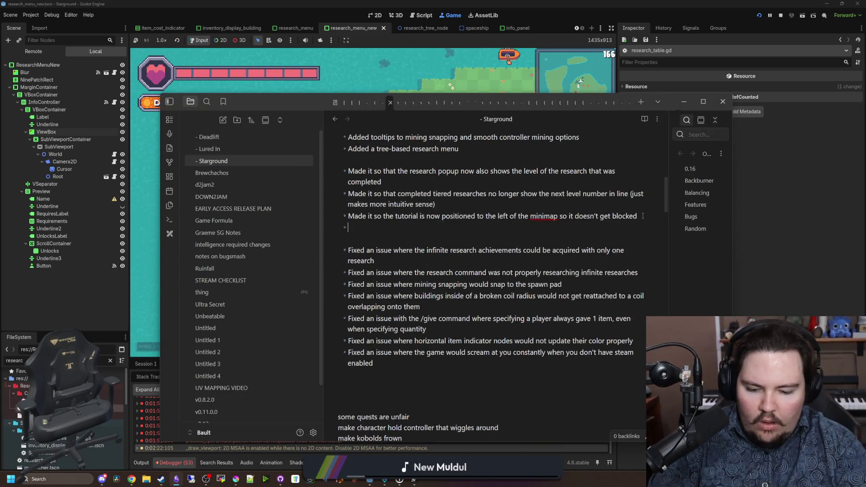
{"action": "type", "text": "Made it so long"}
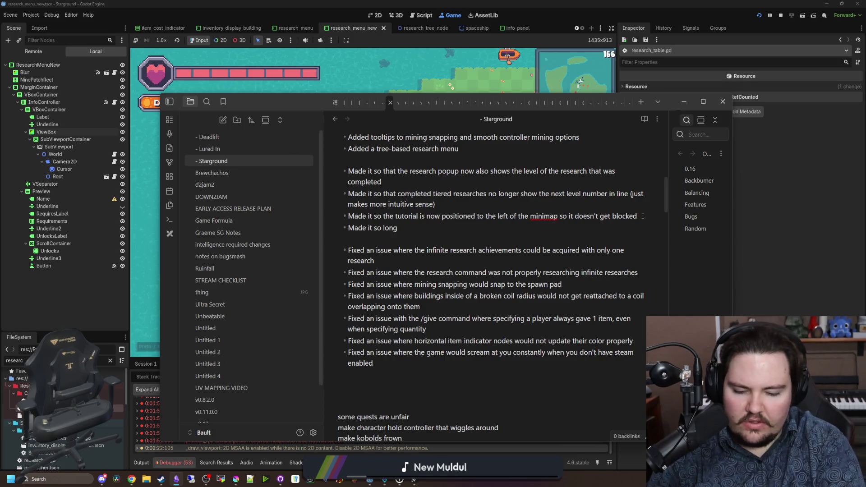
{"action": "type", "text": " unlock sections in research n"}
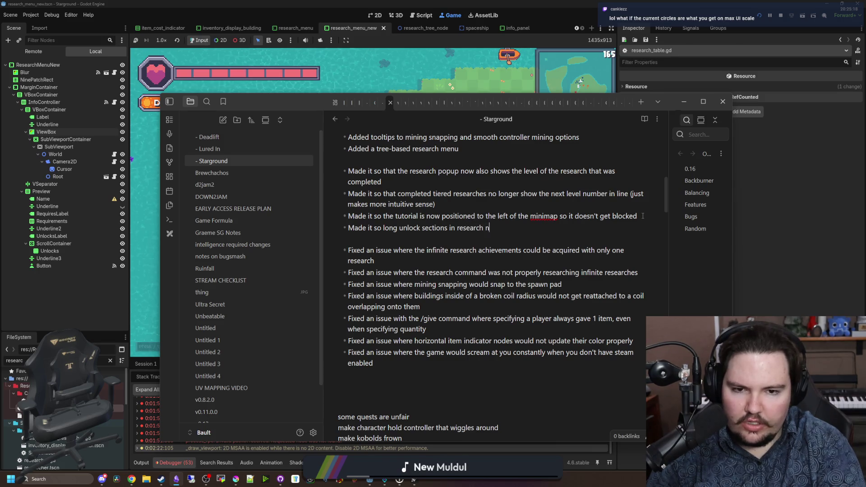
{"action": "type", "text": "ow automatically scroll on controller"}
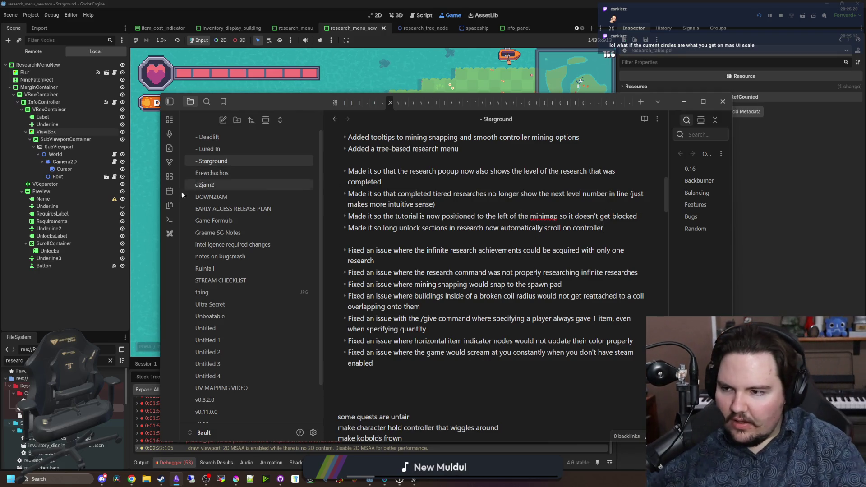
{"action": "left_click", "coordinate": [145, 239]}
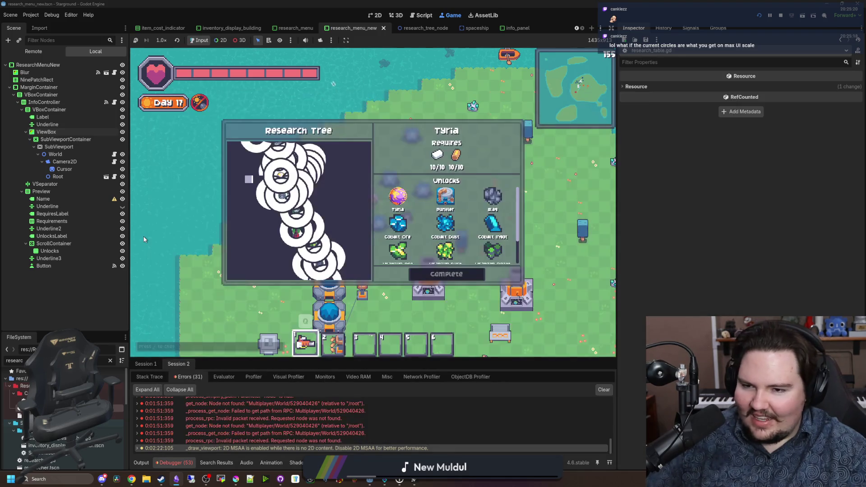
- Set the game's UI Scale slider to maximum in Options, reopen the Research Tree, and zoom it
{"action": "key", "text": "Escape"}
{"action": "left_click", "coordinate": [372, 206]}
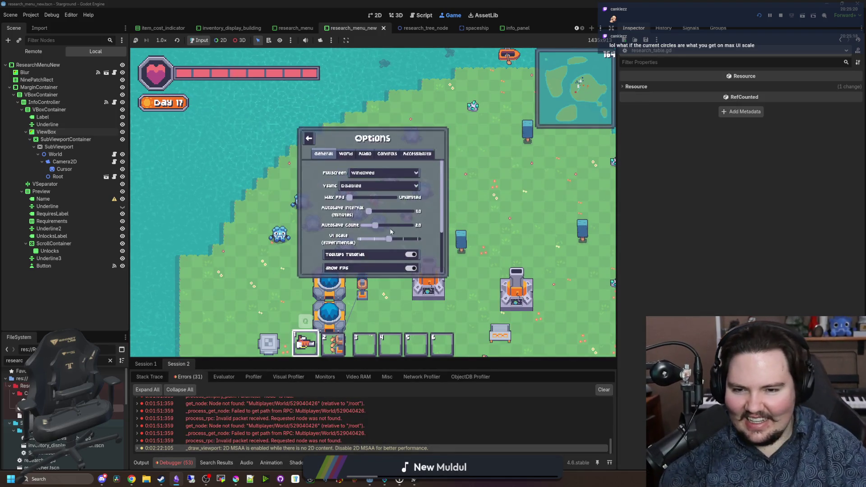
{"action": "left_click_drag", "start_coordinate": [392, 239], "coordinate": [530, 257]}
{"action": "key", "text": "Escape"}
{"action": "left_click", "coordinate": [364, 240]}
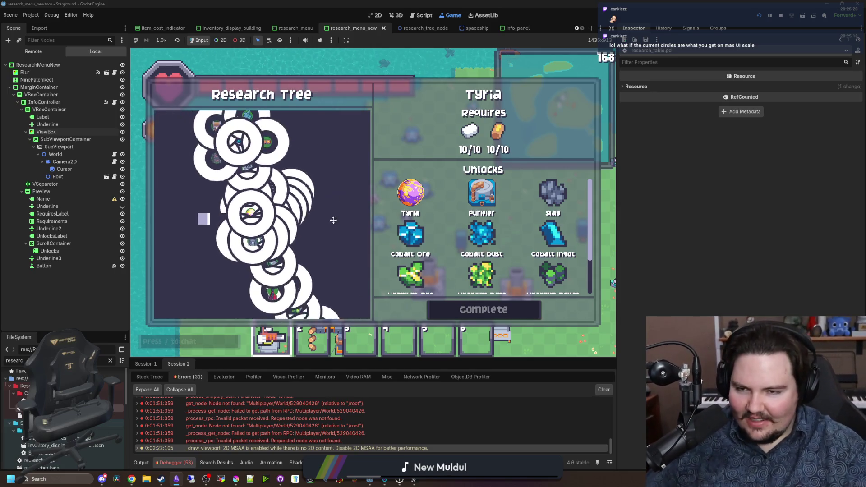
{"action": "scroll", "coordinate": [323, 191], "scroll_direction": "up", "scroll_amount": 3}
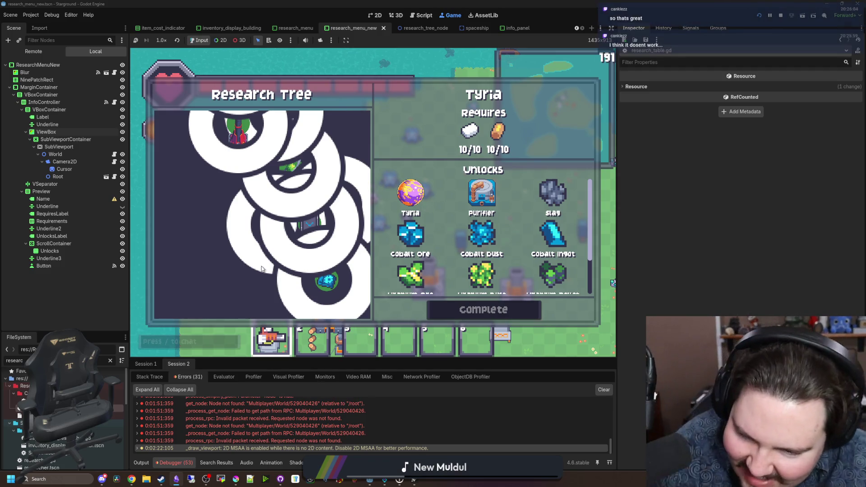
{"action": "scroll", "coordinate": [218, 304], "scroll_direction": "down", "scroll_amount": 4}
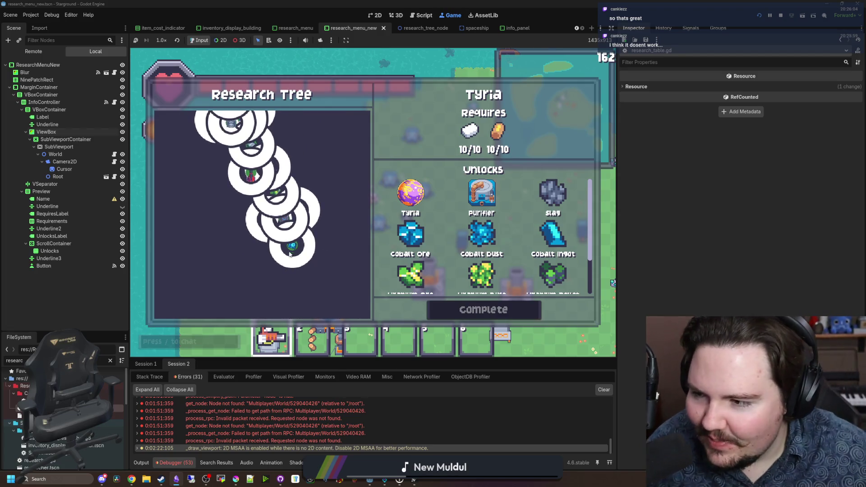